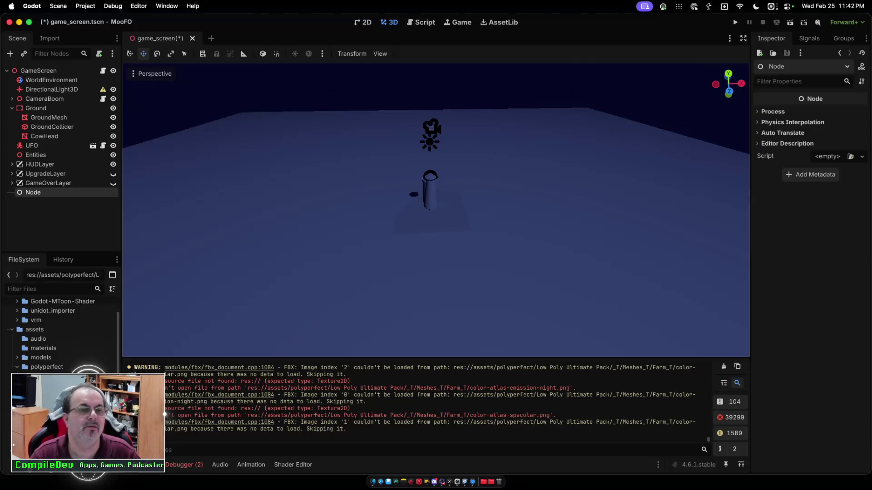
- Nest Ground under Node in the Scene dock, collapse it, and clear the Output log
left_click_drag(36, 108, 24, 194)
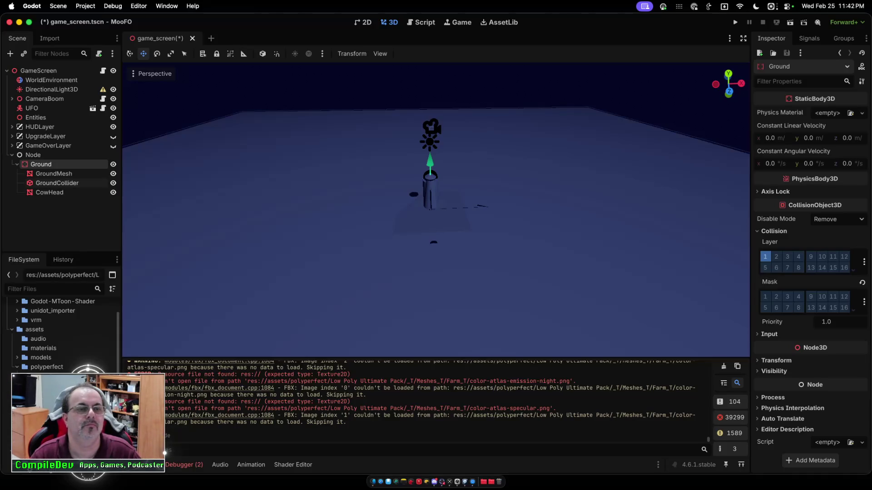
key("Left")
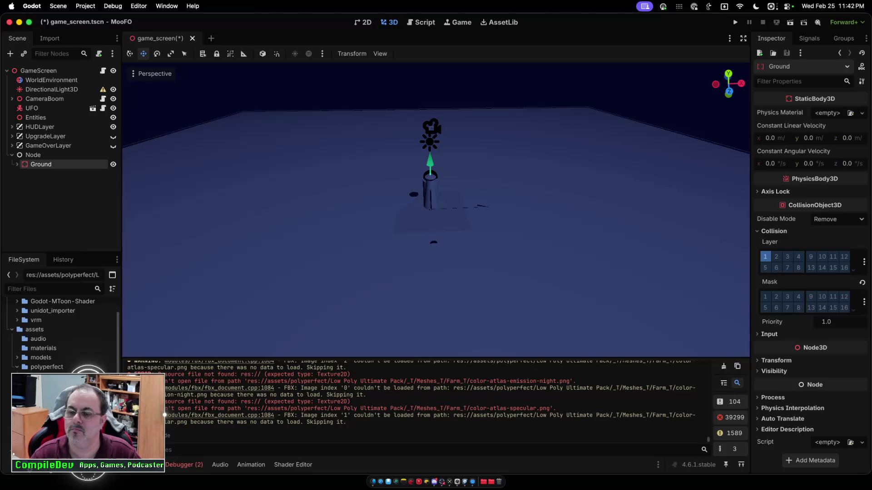
key("super+alt+k")
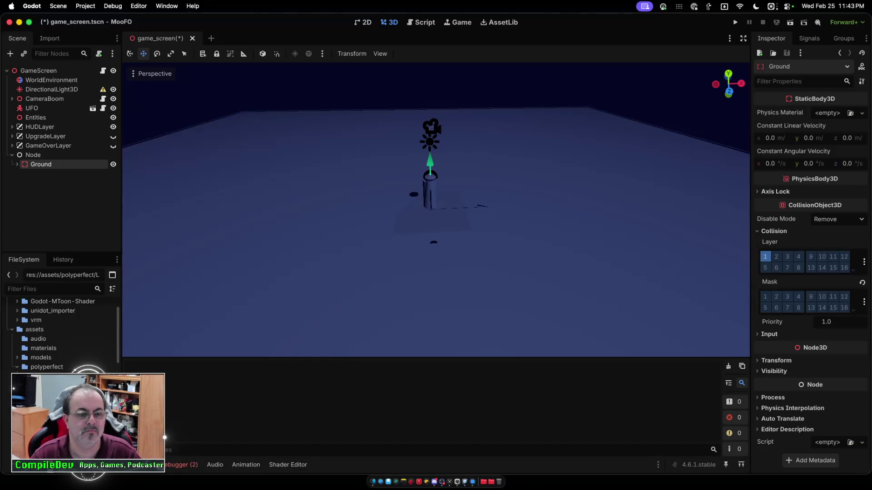
- Widen the left dock and drag SM_Farm_House.fbx from Farm_T onto the Ground node
scroll(59, 333, "down", 5)
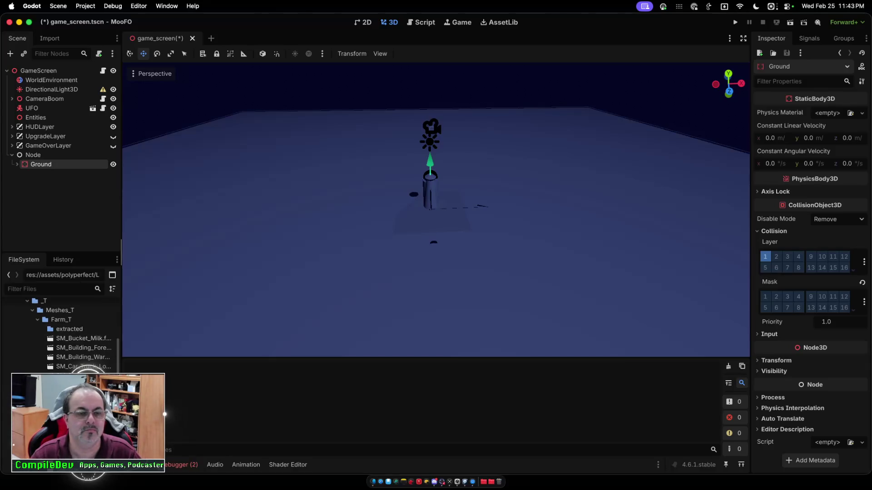
mouse_move(122, 248)
left_mouse_down()
mouse_move(181, 247)
mouse_move(174, 248)
left_mouse_up()
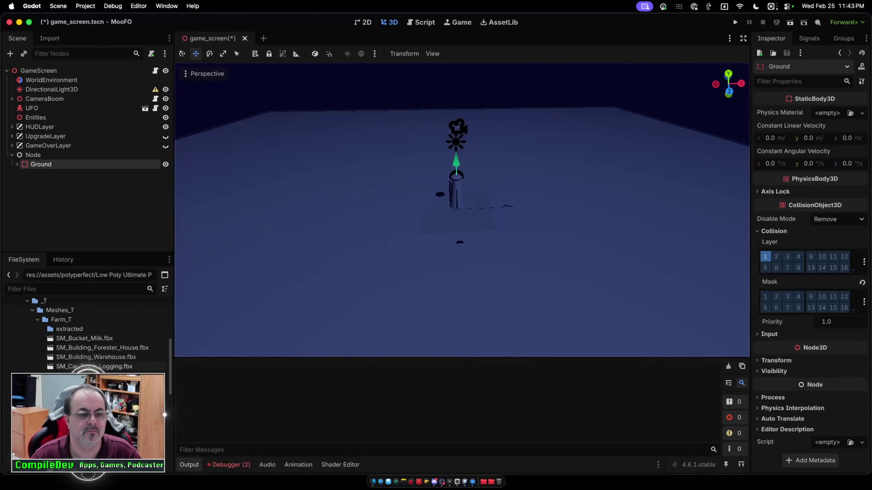
scroll(87, 334, "down", 5)
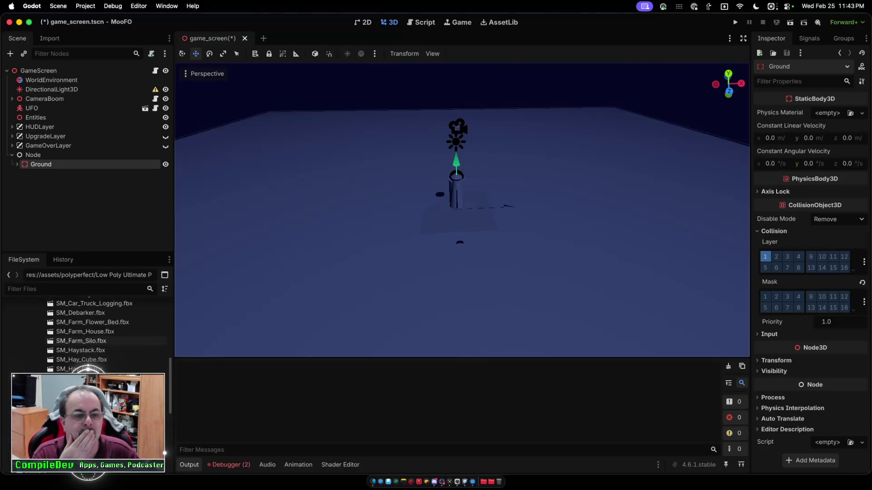
left_click(85, 332)
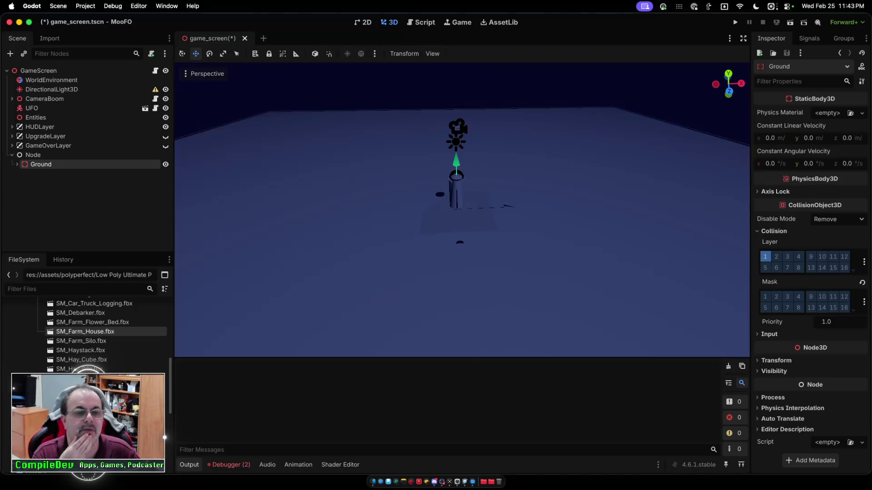
left_click_drag(85, 332, 54, 168)
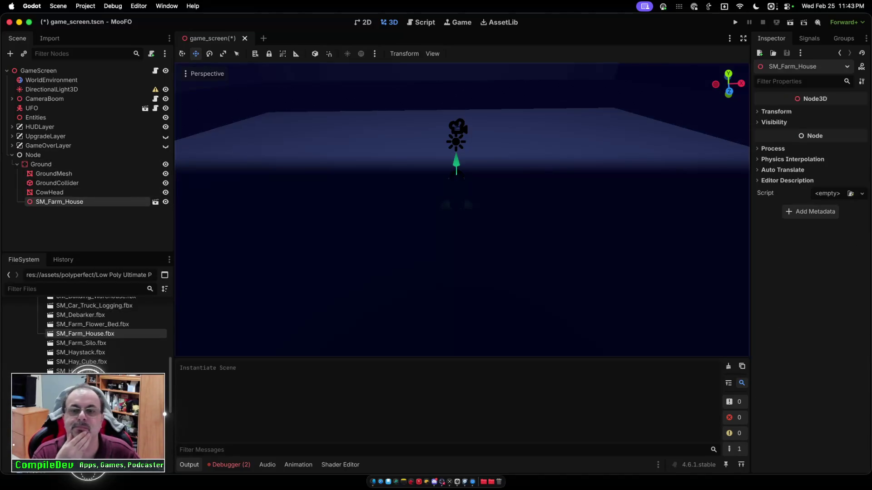
- Expand the farm house's Transform and drag its linked Scale down to 0.37
scroll(461, 208, "down", 10)
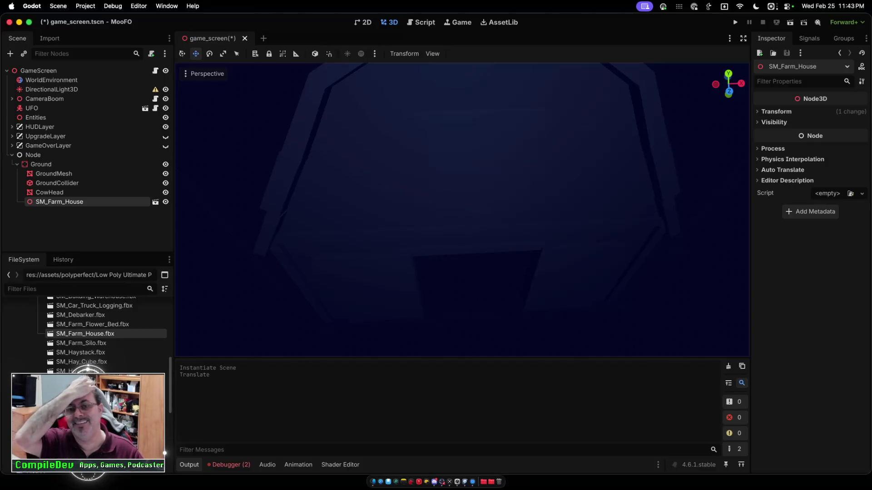
left_click(50, 192)
left_click(59, 202)
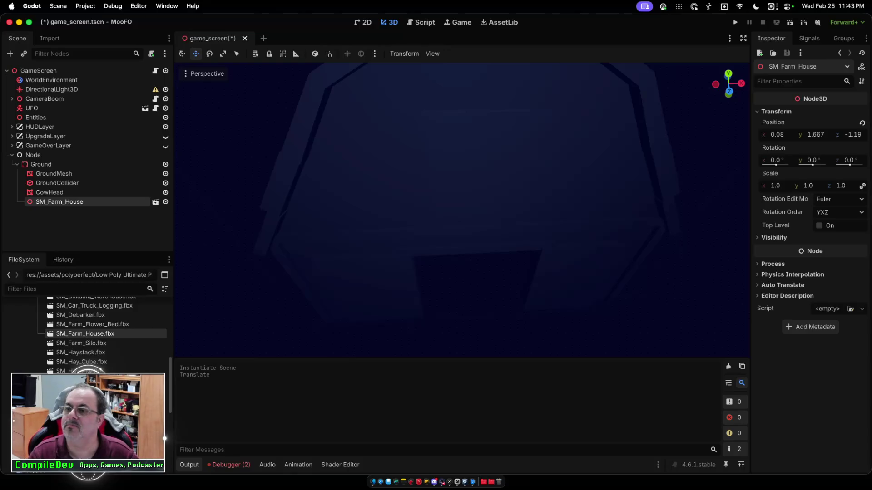
left_click_drag(775, 186, 749, 186)
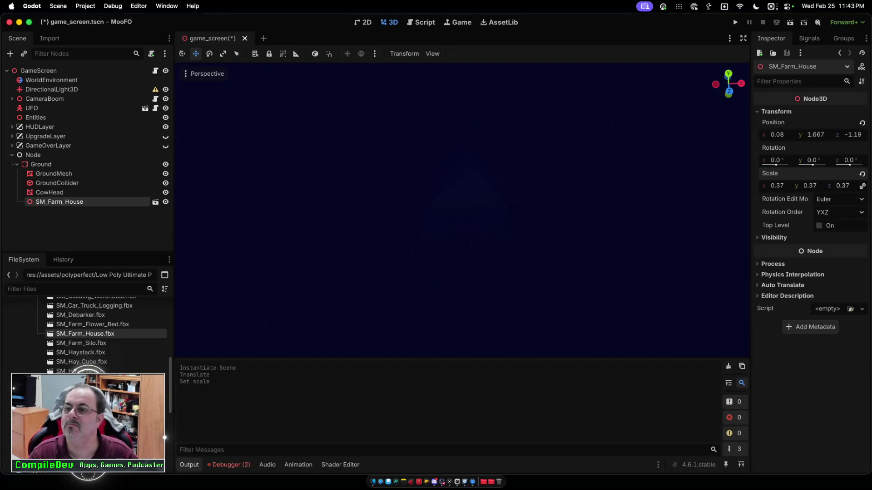
- Drag the farm house's Scale down further, to about 0.12 and then smaller
scroll(463, 210, "down", 10)
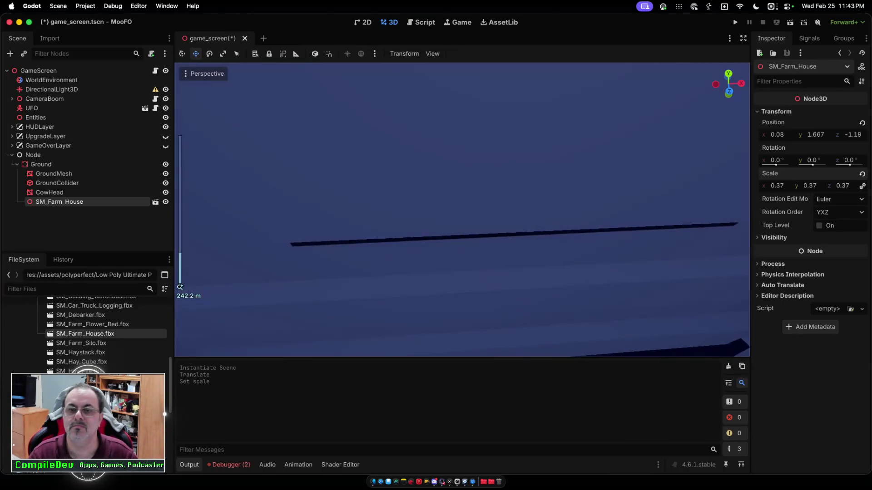
scroll(463, 210, "down", 2)
left_click_drag(776, 185, 735, 186)
scroll(462, 210, "down", 2)
scroll(463, 233, "up", 8)
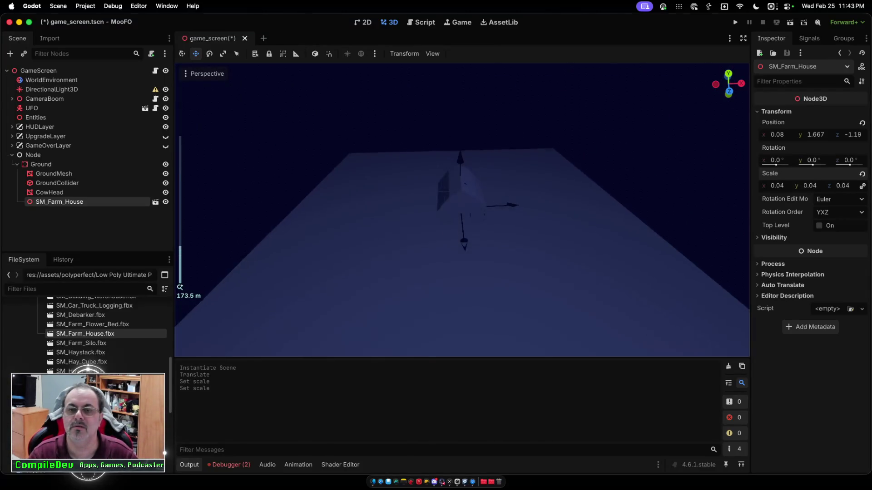
scroll(463, 232, "up", 8)
scroll(463, 233, "up", 8)
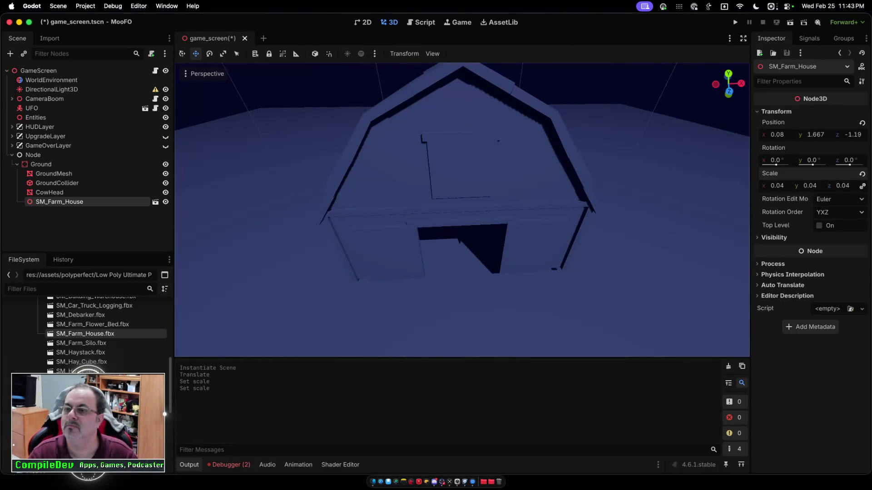
left_click_drag(777, 186, 765, 186)
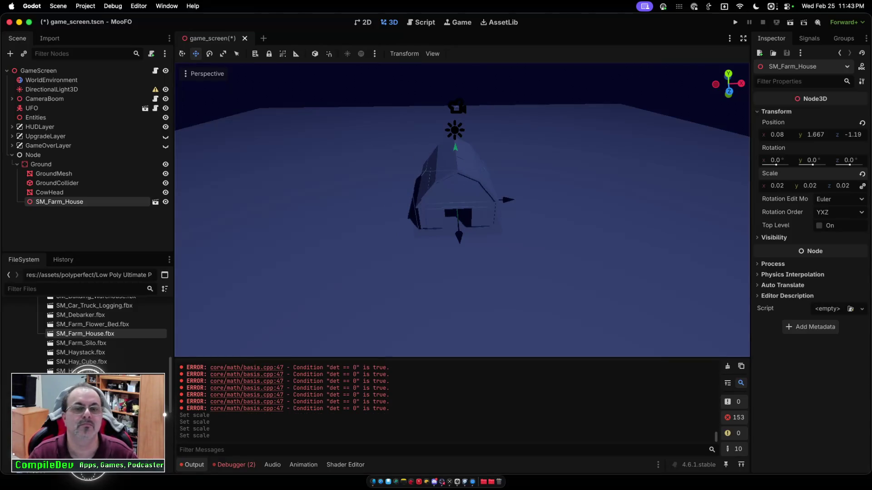
- Move the house to x 38.12, z -31.4, set its scale to 0.01, and launch the game
mouse_move(458, 234)
left_mouse_down()
mouse_move(538, 205)
mouse_move(522, 180)
left_mouse_up()
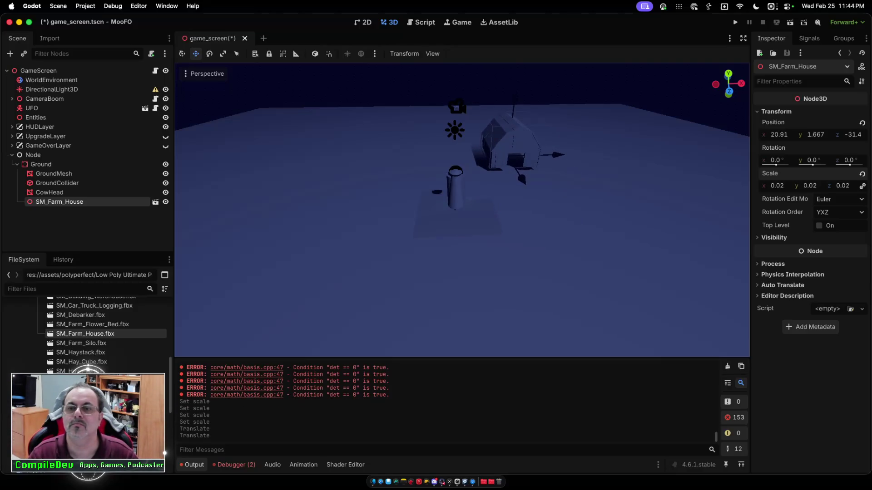
left_click_drag(557, 154, 600, 154)
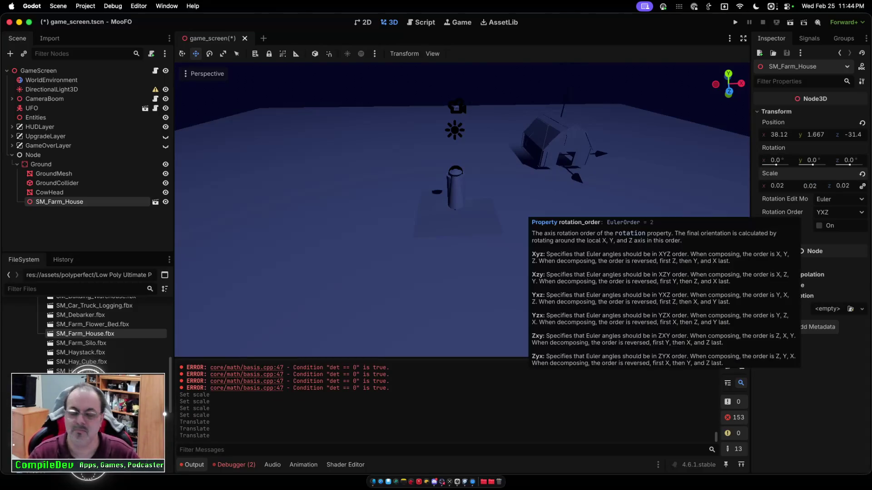
key("BackSpace")
type("1")
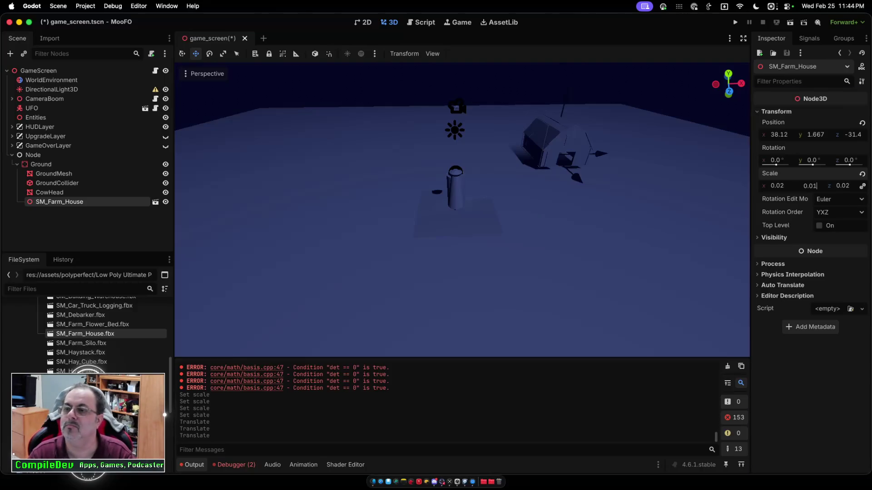
key("Tab")
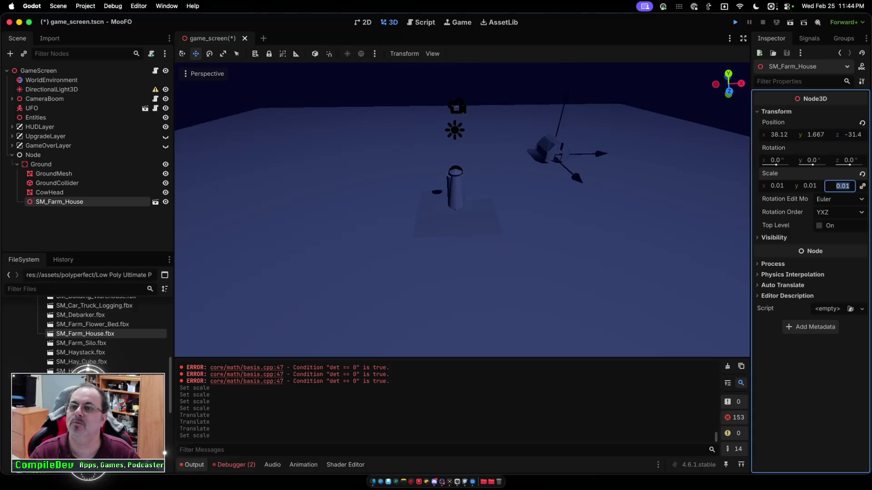
key("super+b")
- Play a test run, stop it, then move the house to about x 10.74, z -15.9
left_click(436, 223)
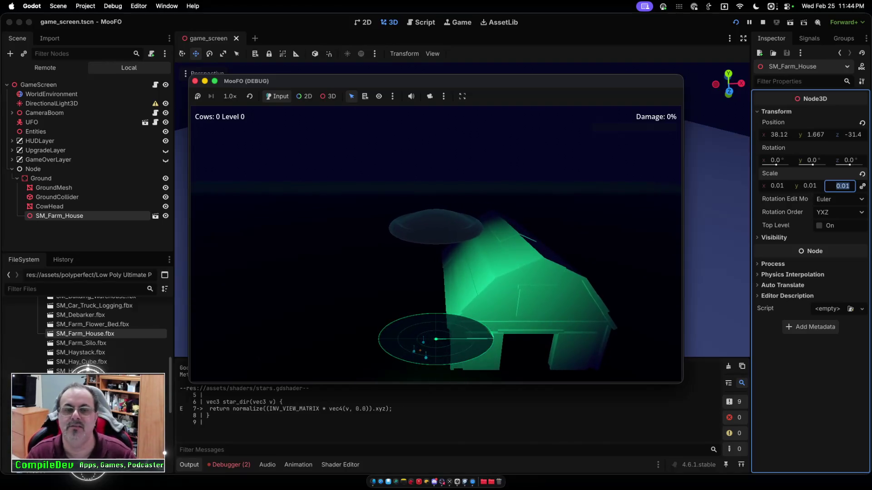
key("super+period")
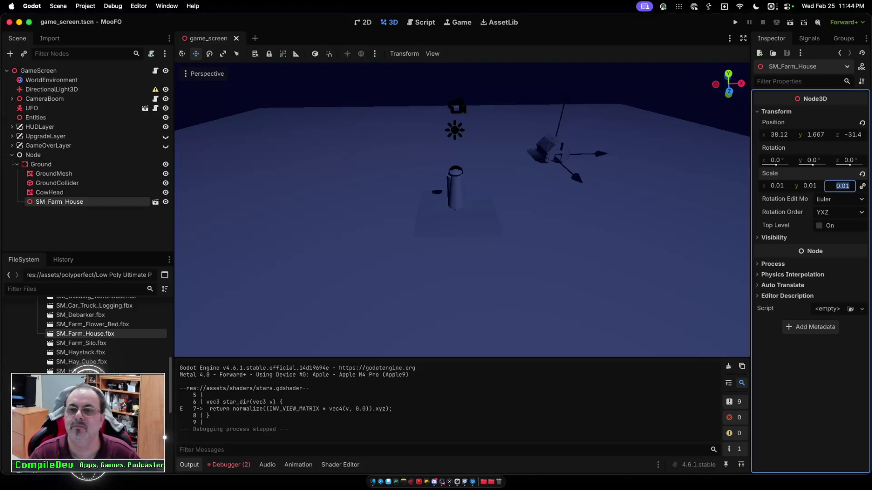
mouse_move(599, 154)
left_mouse_down()
mouse_move(536, 158)
mouse_move(541, 173)
left_mouse_up()
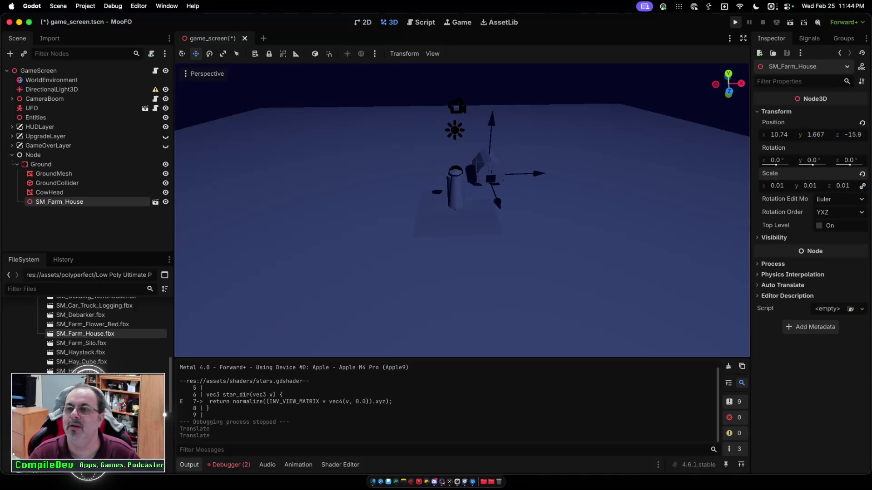
- Relaunch the game and fly the UFO toward and around the new barn
key("super+b")
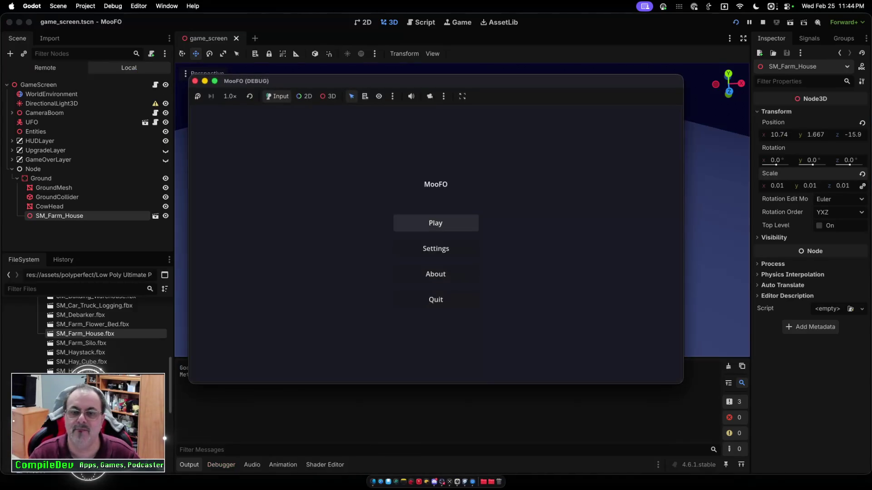
key("Return")
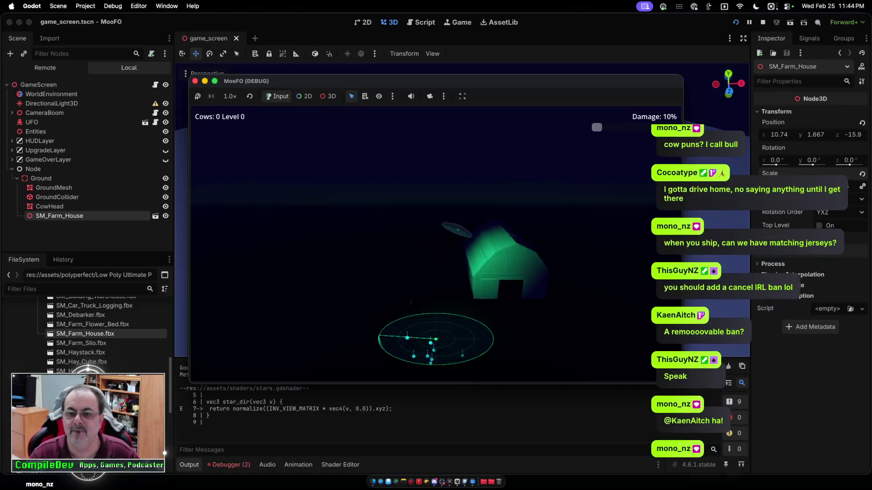
key("w")
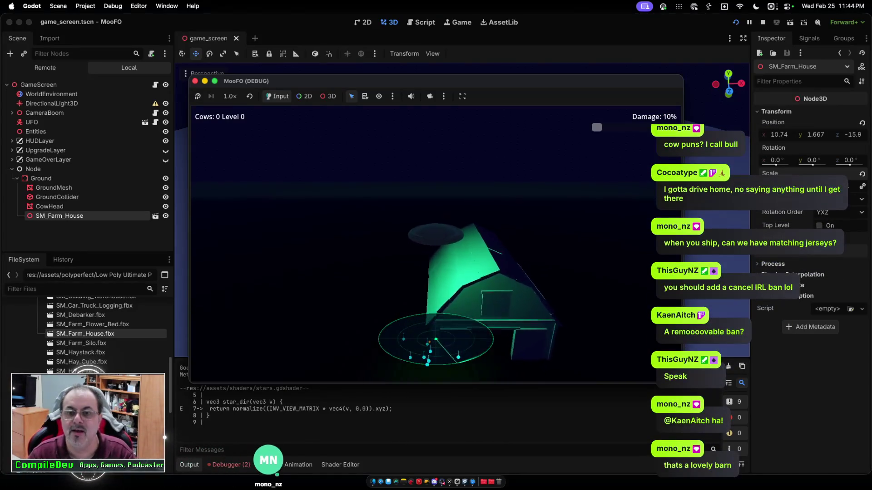
key("d")
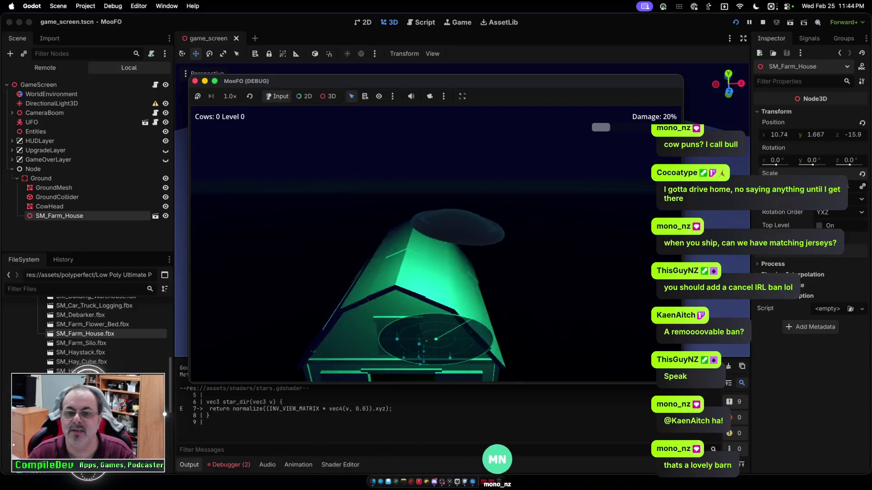
key("d")
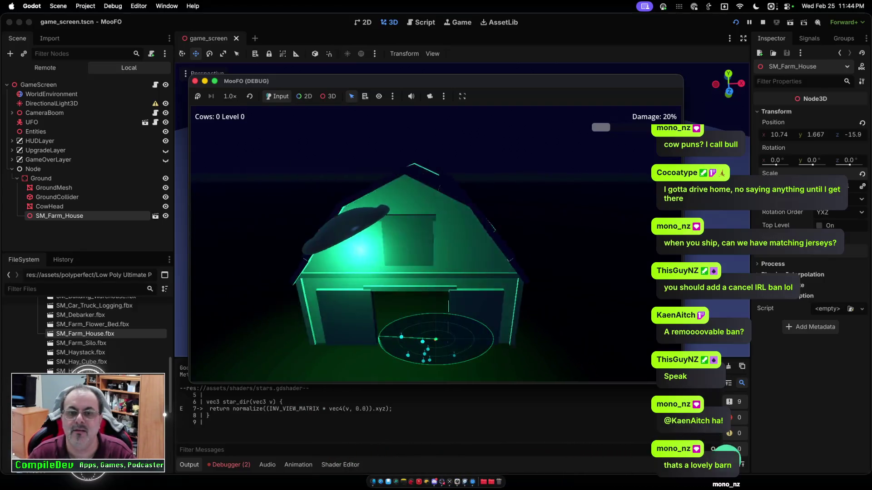
key("a")
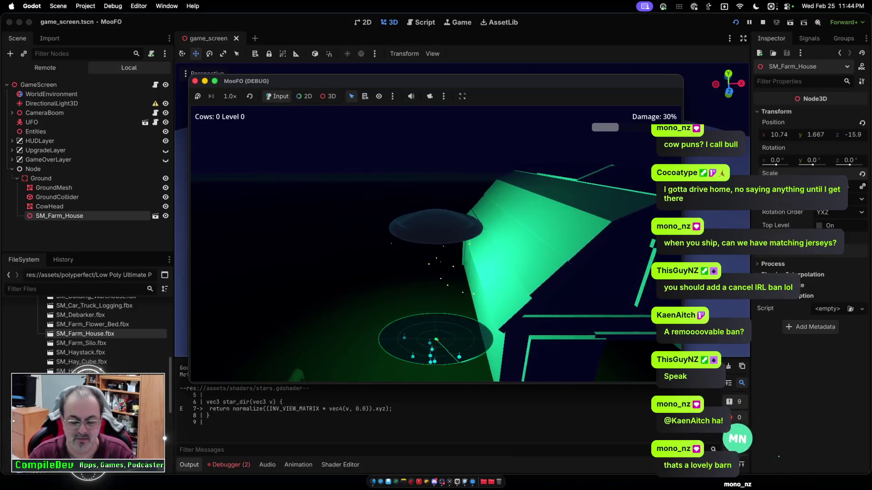
key("w")
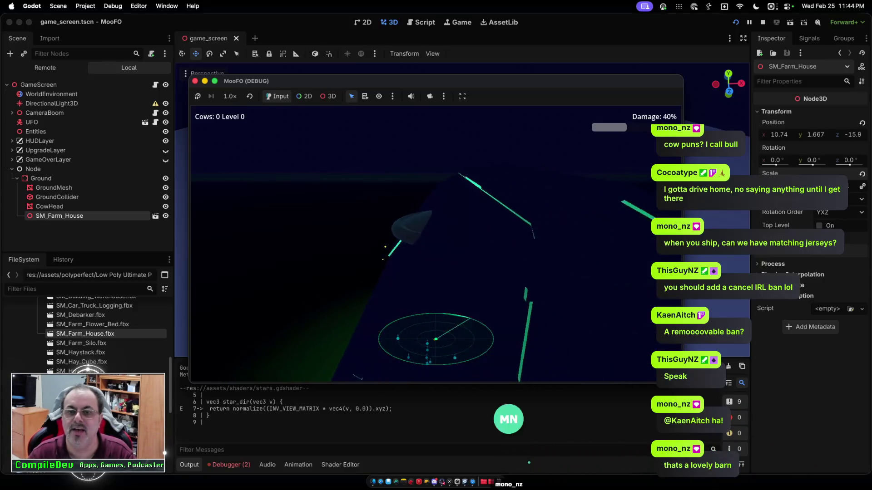
- Keep circling the UFO over the barn's roof, then stop the playtest
key("d")
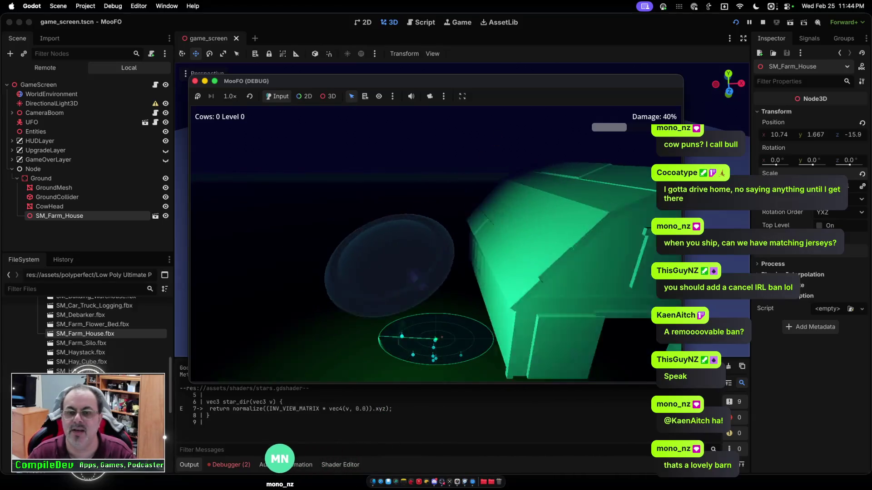
key("d")
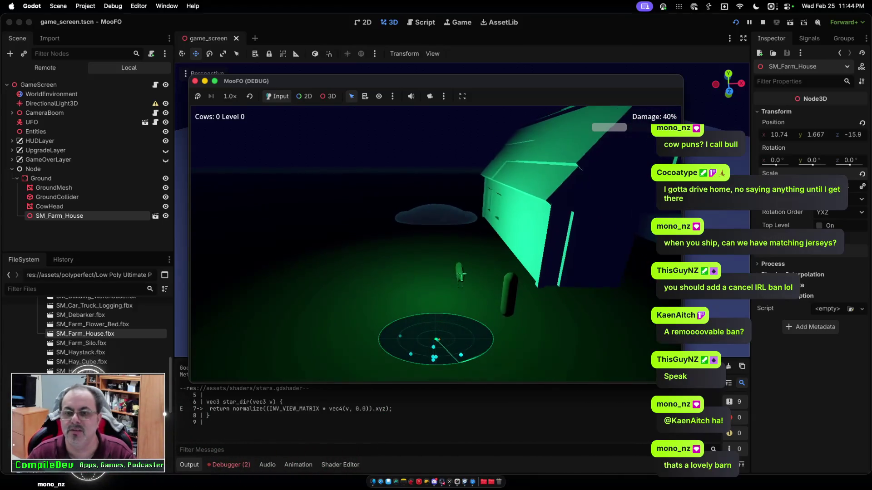
key("d")
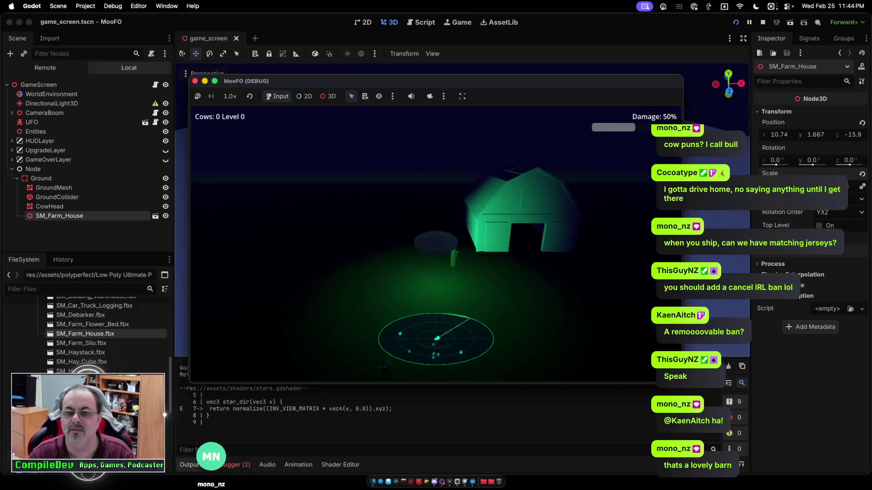
key("d")
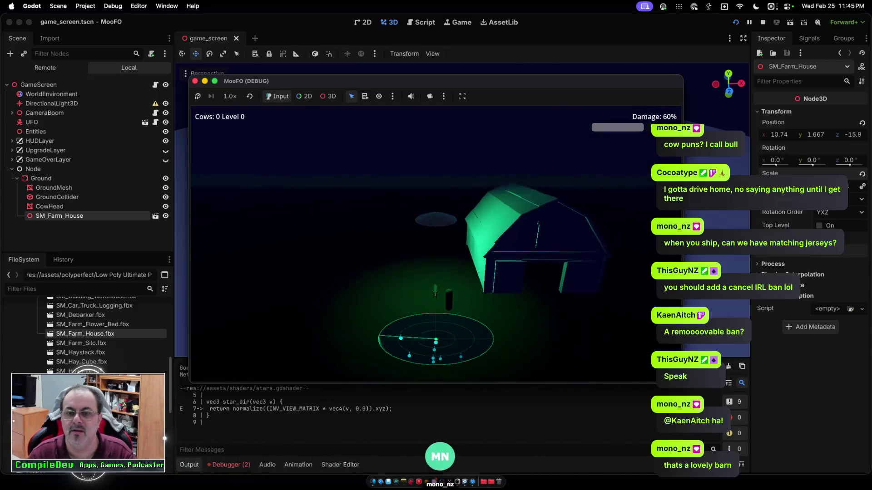
key("d")
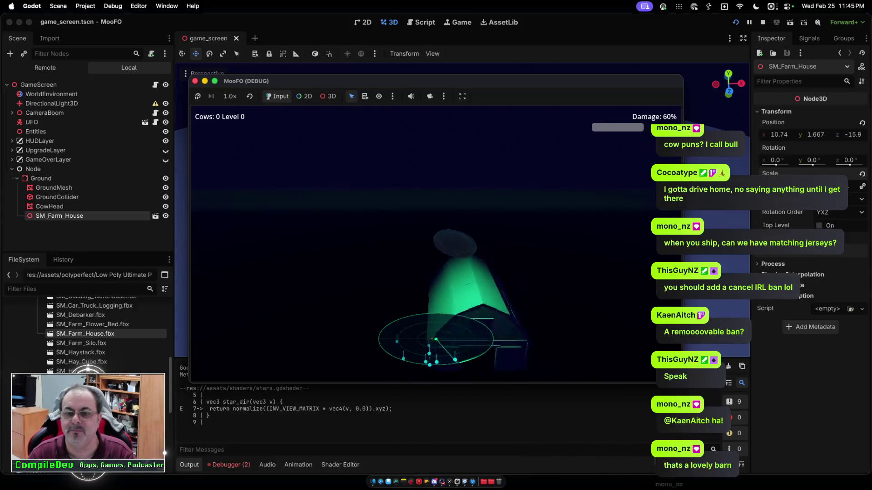
key("d")
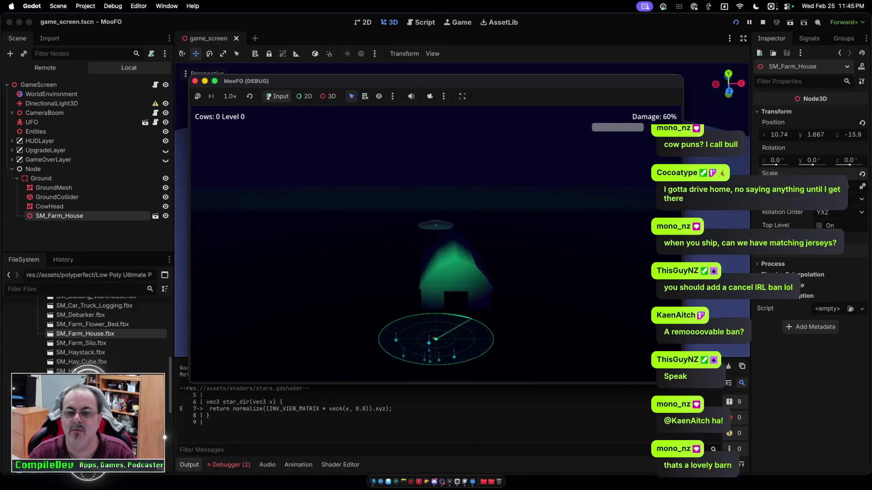
key("d")
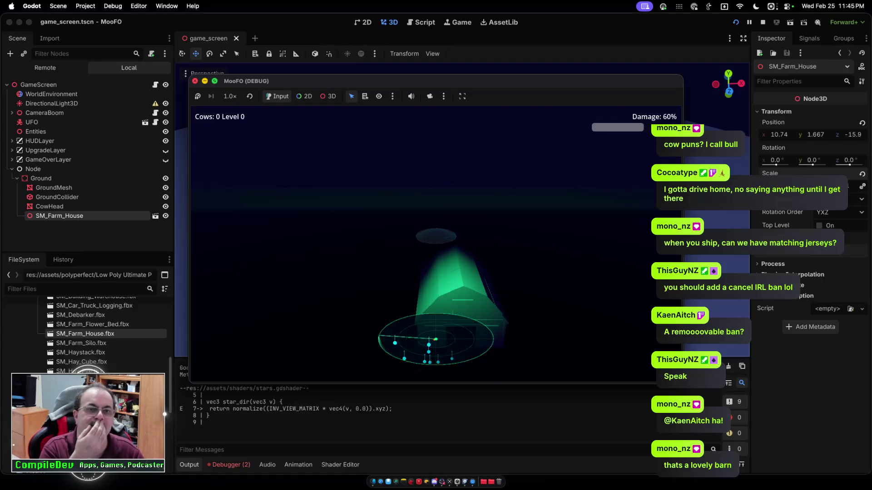
key("super+q")
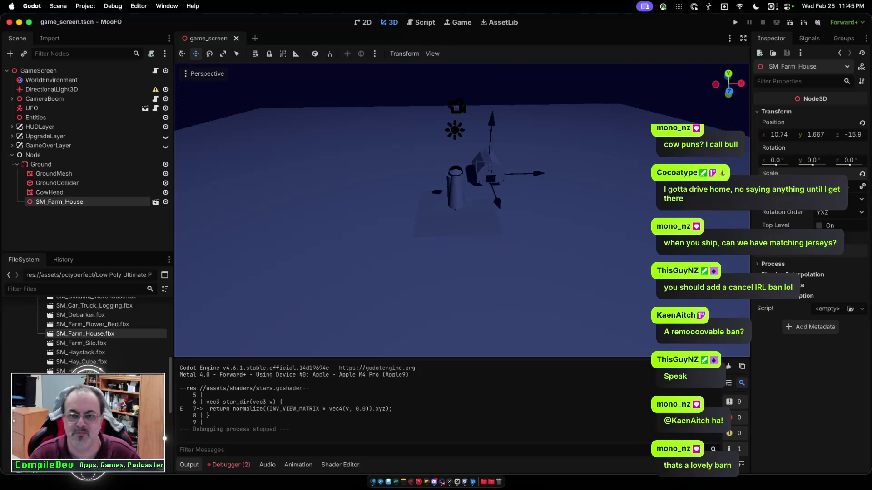
- Reselect SM_Farm_House and drag it back along Z to -36.9
scroll(458, 209, "down", 5)
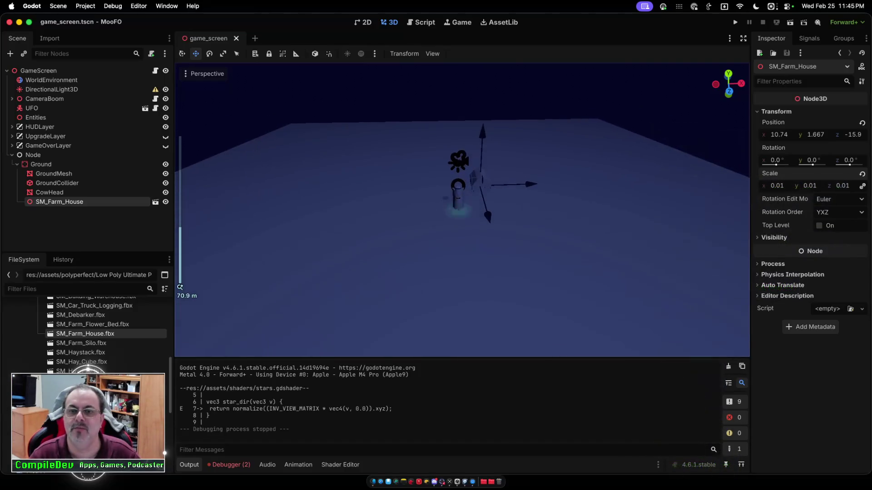
scroll(459, 209, "up", 1)
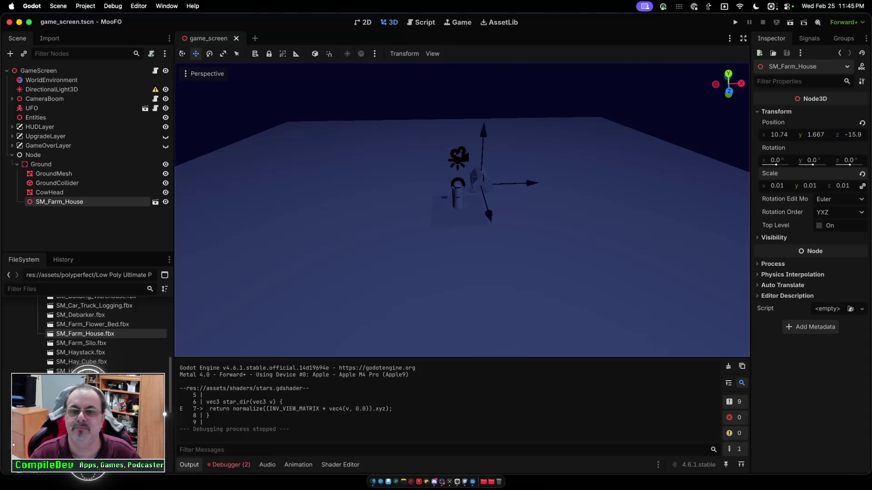
key("Escape")
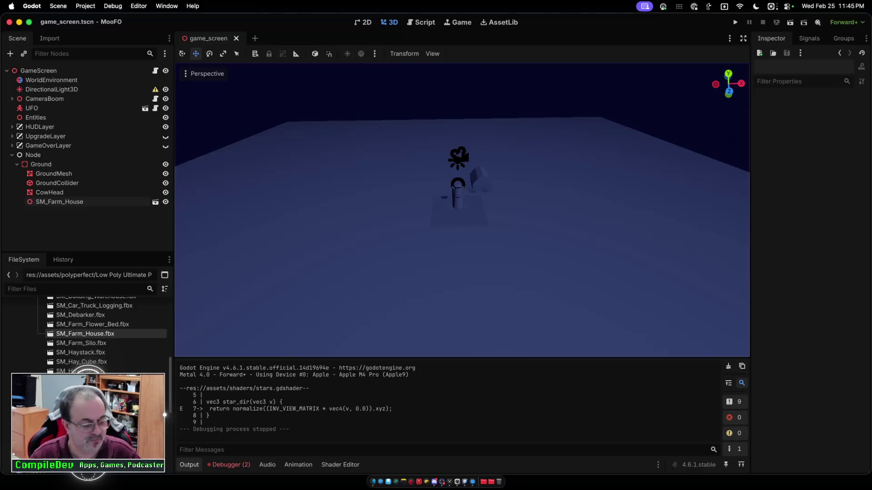
left_click(59, 201)
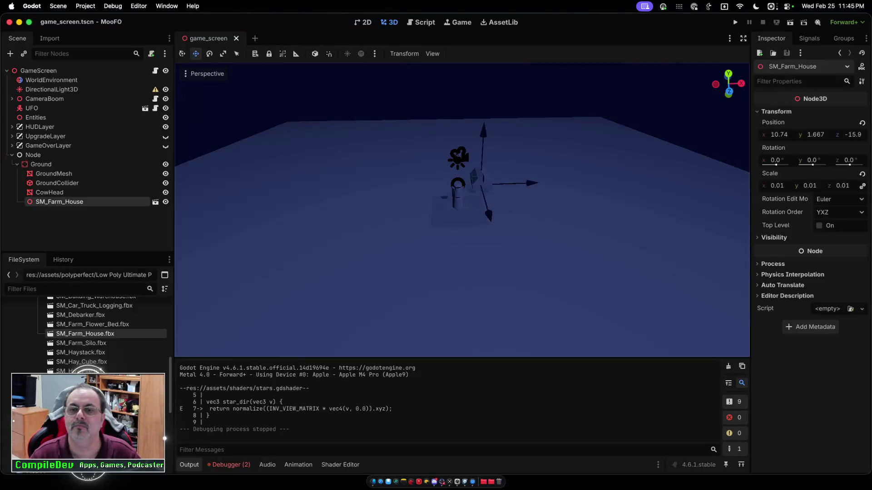
left_click_drag(488, 214, 491, 190)
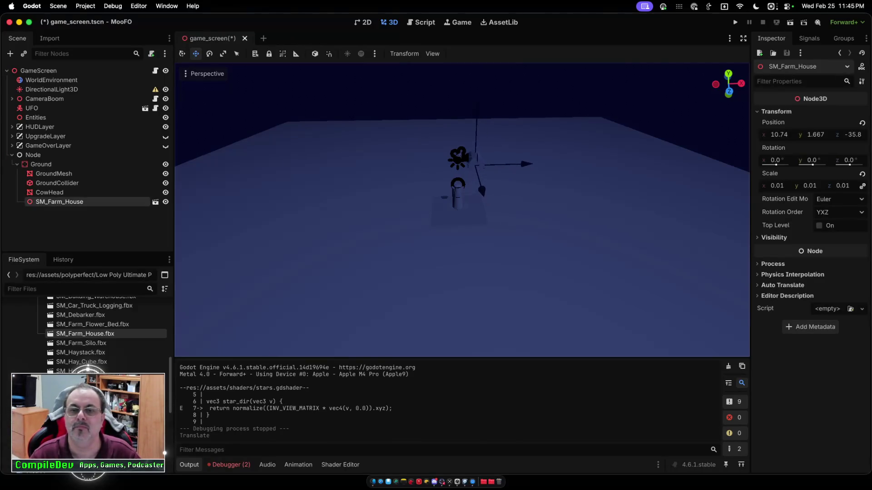
- Step through the Scene tree nodes from CowHead and bring up the viewport's display menu
scroll(461, 210, "left", 5)
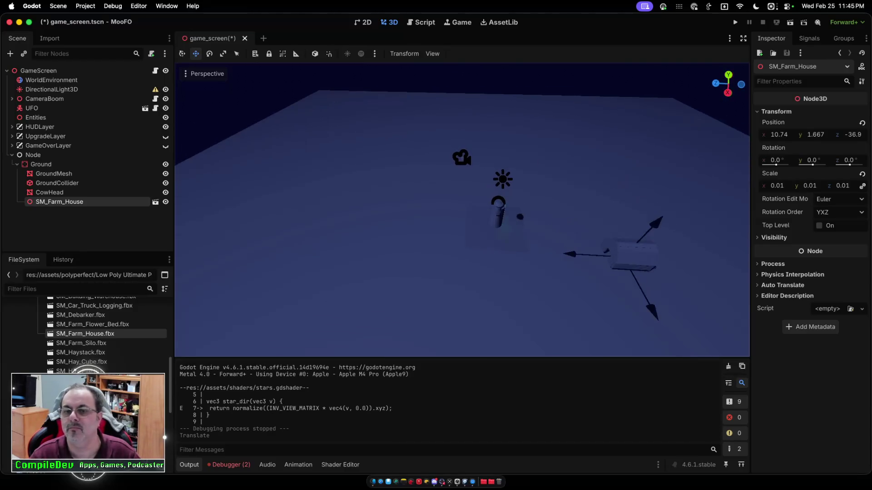
scroll(462, 210, "left", 10)
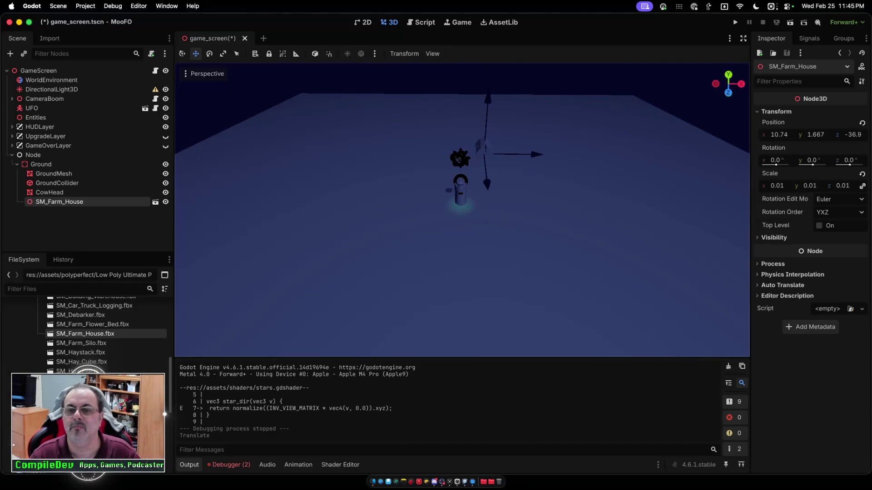
left_click(50, 192)
key("Down")
key("Up")
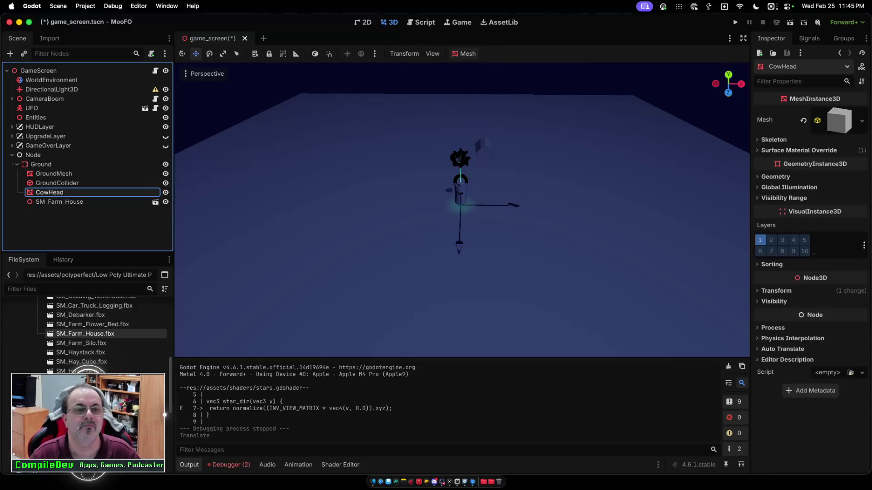
left_click(205, 73)
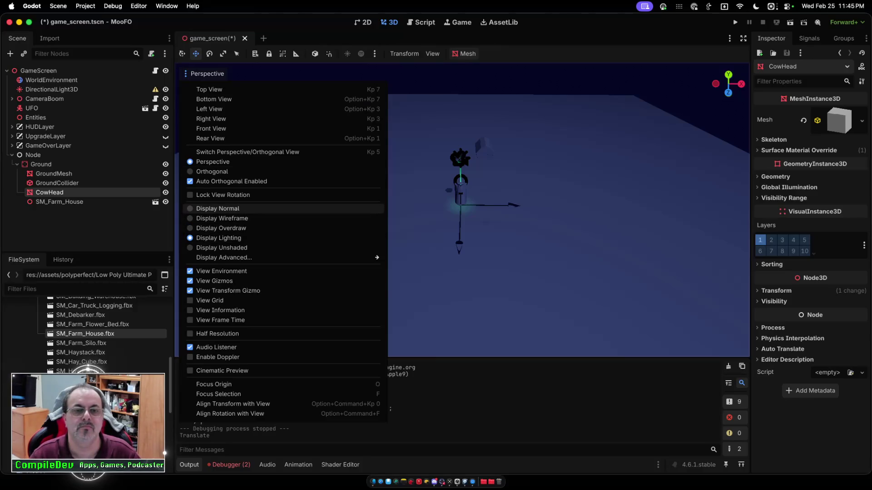
- Switch the viewport from Display Normal to Display Unshaded so the ground shows flat green
left_click(213, 209)
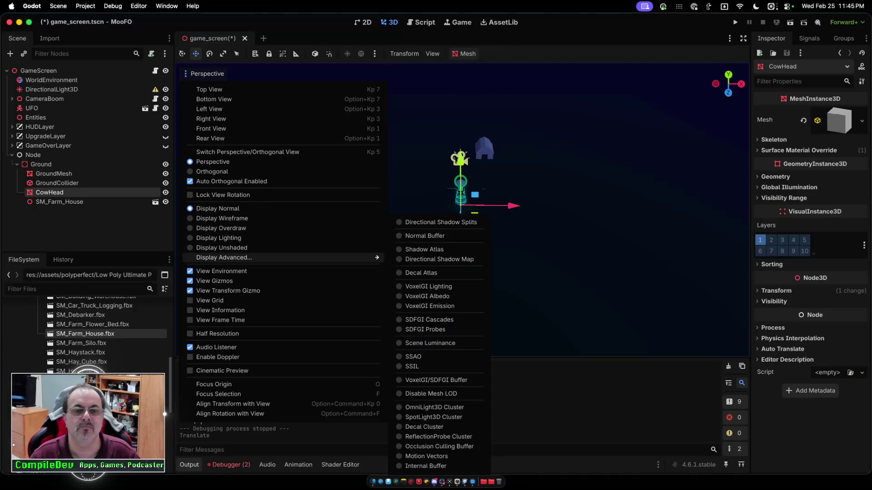
left_click(222, 247)
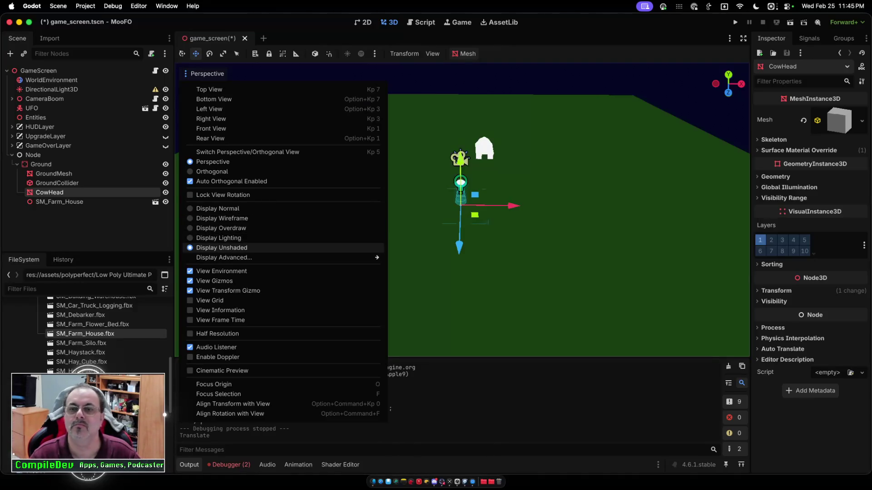
key("Escape")
left_click(49, 193)
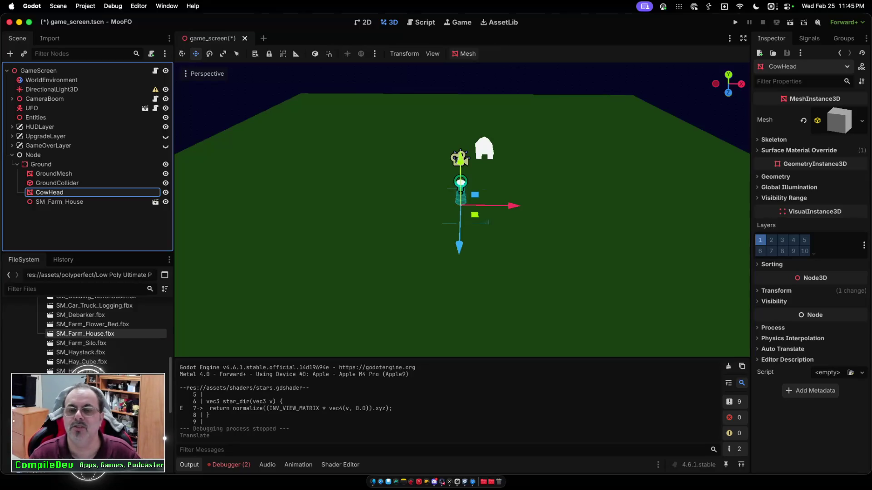
scroll(462, 209, "left", 5)
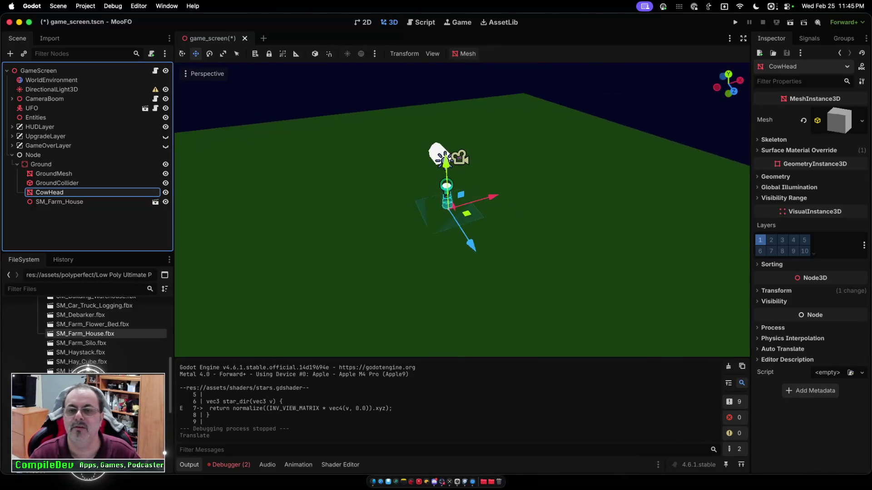
scroll(462, 209, "left", 5)
key("Up")
key("Up")
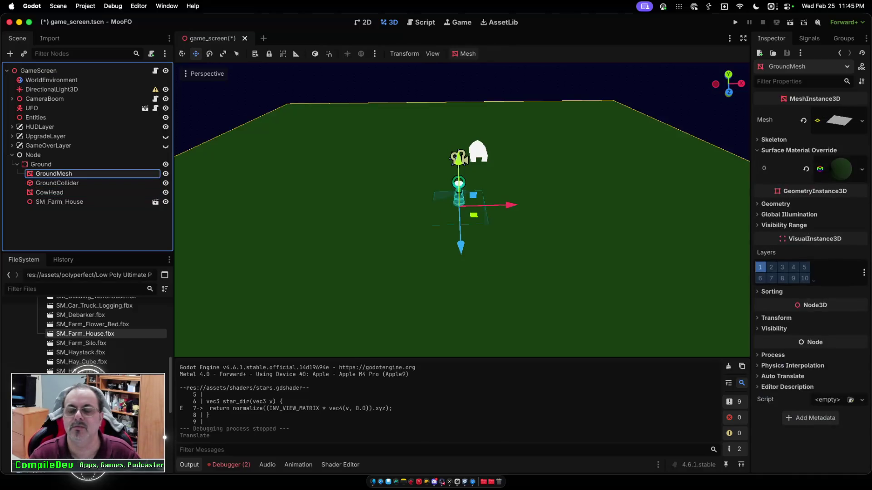
scroll(462, 209, "up", 3)
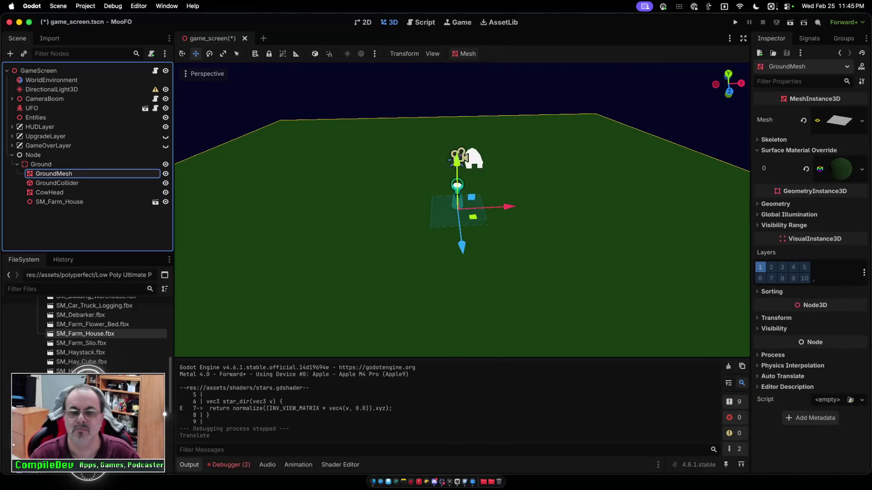
scroll(462, 208, "up", 2)
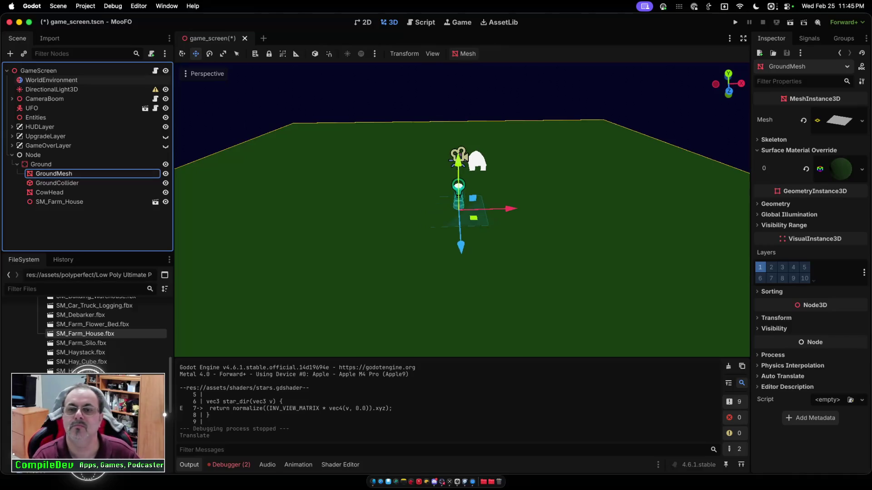
scroll(462, 209, "up", 2)
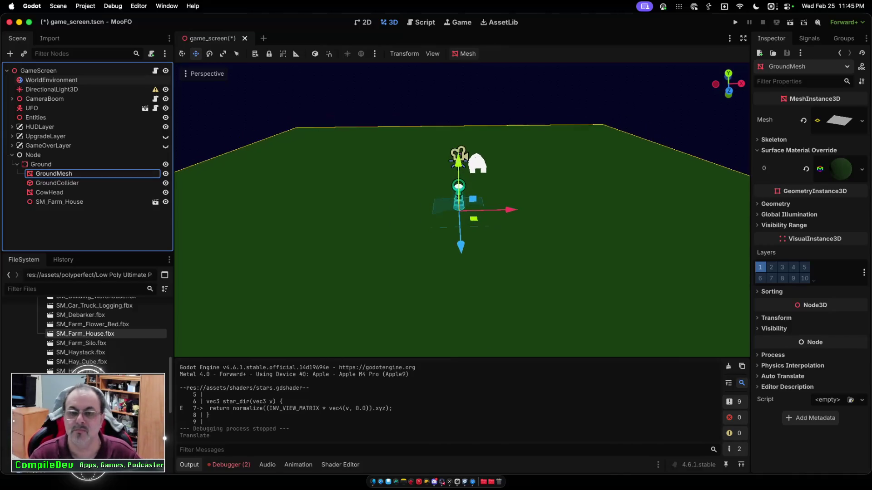
scroll(462, 209, "up", 4)
scroll(462, 209, "down", 4)
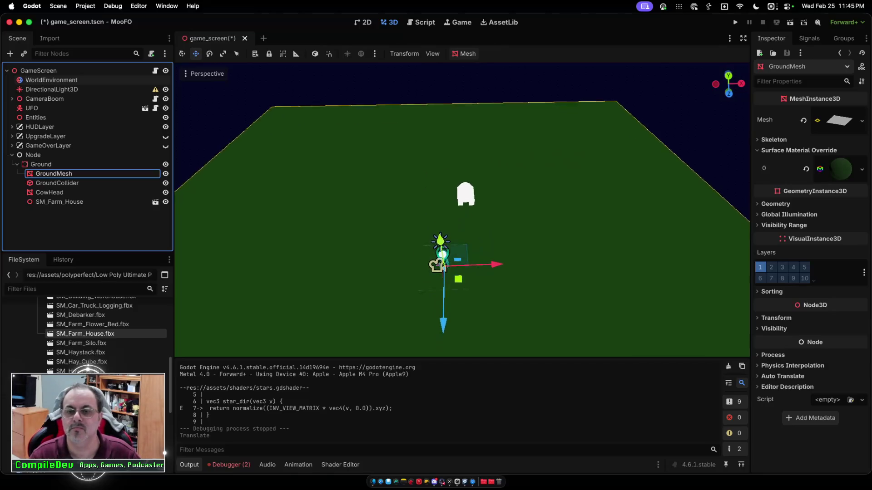
scroll(463, 209, "up", 5)
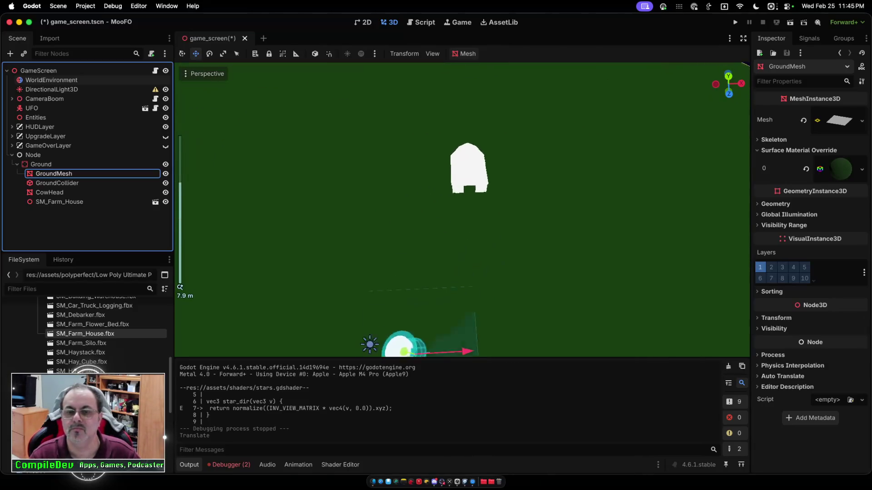
scroll(462, 209, "up", 5)
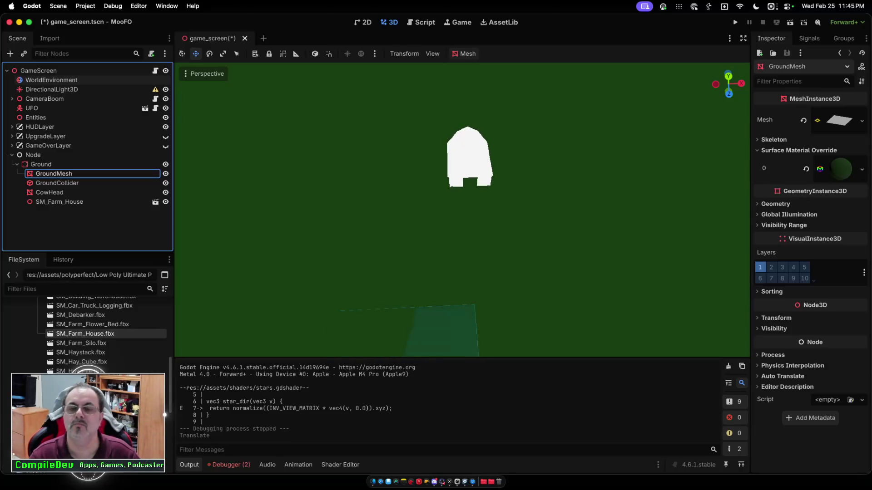
scroll(462, 209, "up", 5)
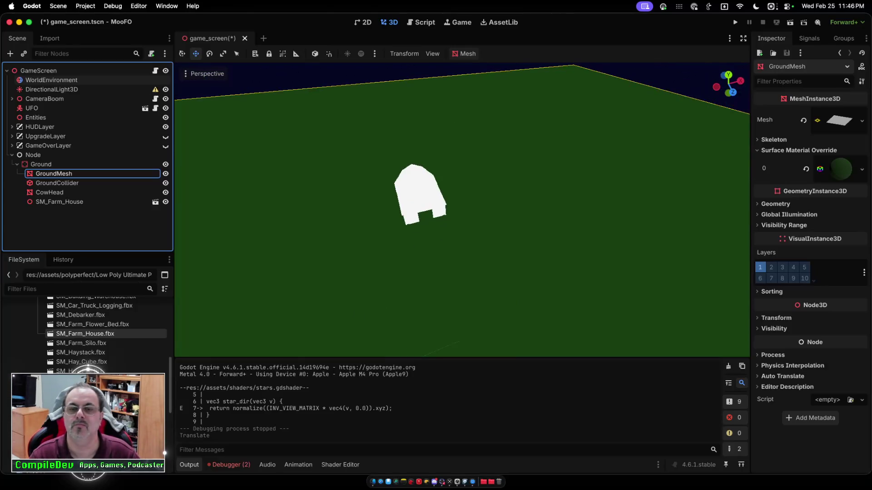
scroll(462, 209, "right", 5)
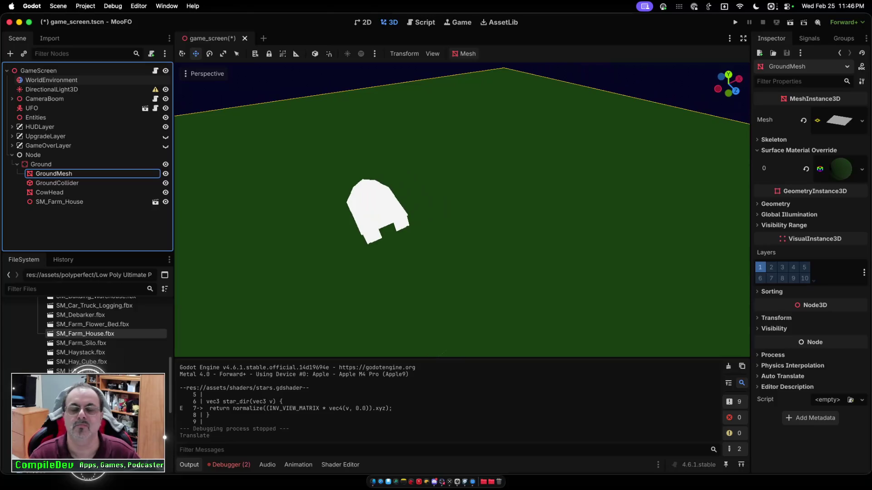
scroll(463, 209, "down", 2)
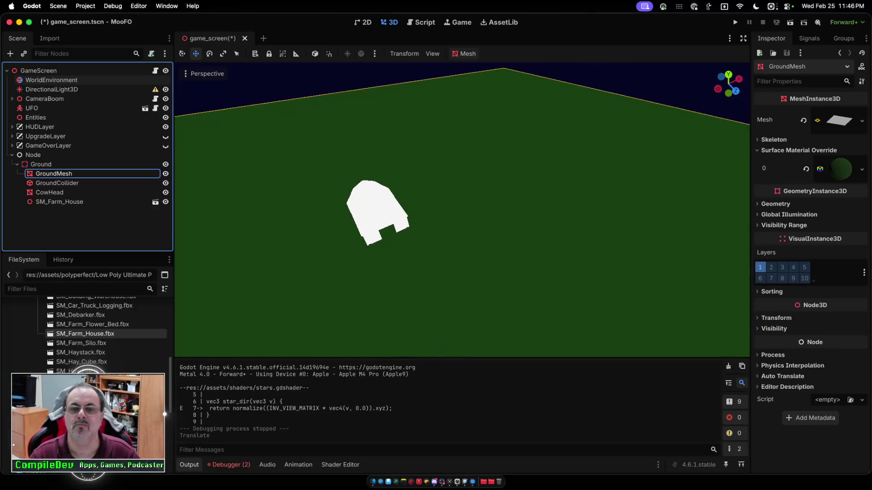
scroll(462, 209, "left", 5)
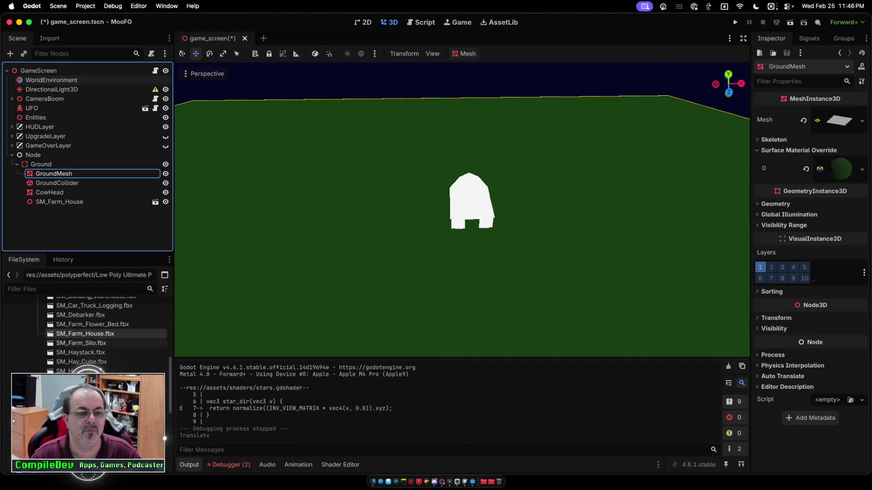
- Add SM_Farm_Silo, scale it to 0.01, and place it left of the farm house
mouse_move(77, 353)
left_mouse_down()
mouse_move(228, 218)
mouse_move(324, 197)
left_mouse_up()
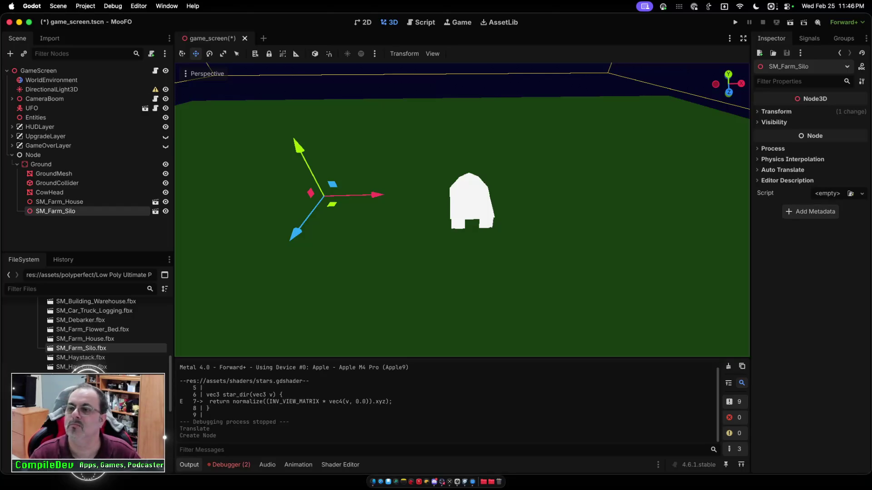
left_click(776, 112)
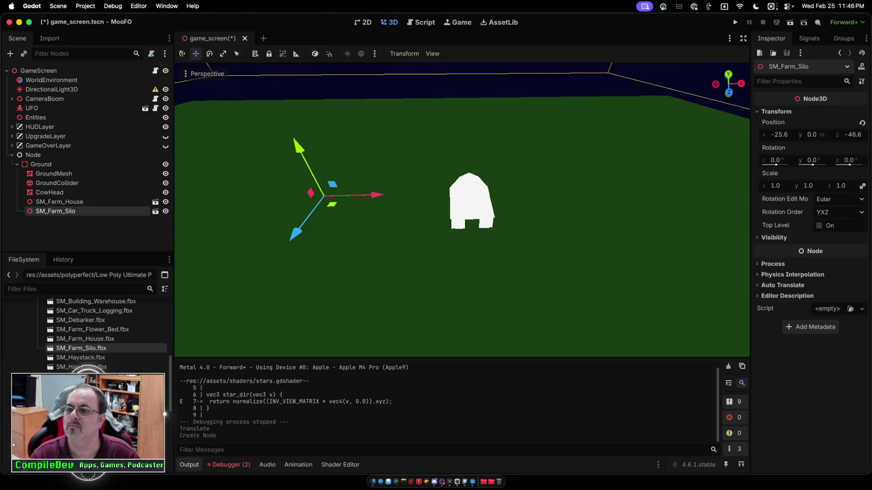
left_click(808, 186)
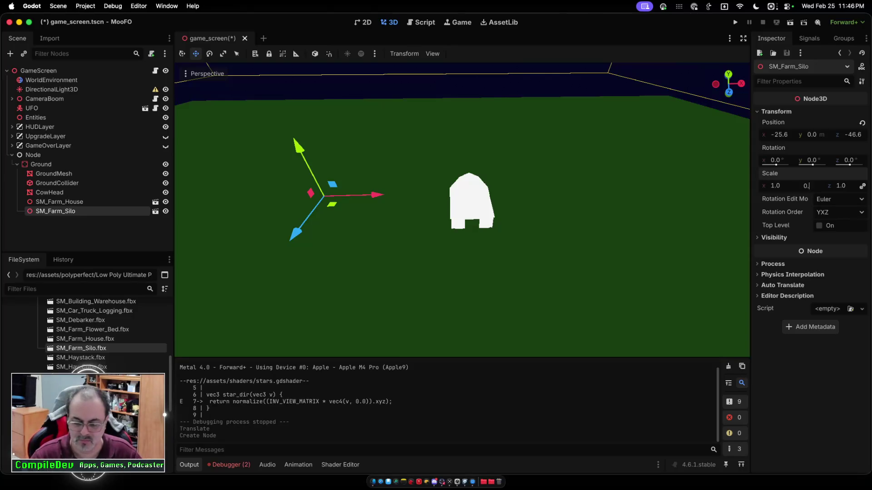
type(".01")
key("Return")
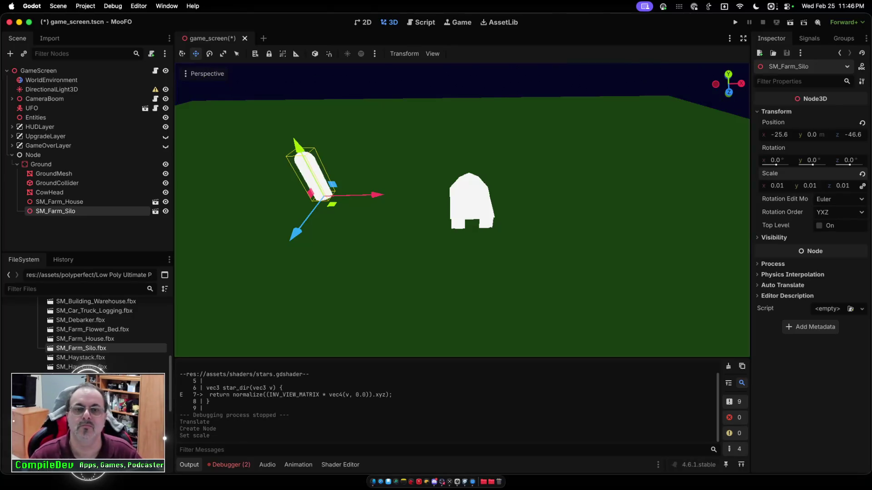
left_click_drag(363, 195, 411, 194)
left_click_drag(355, 231, 363, 213)
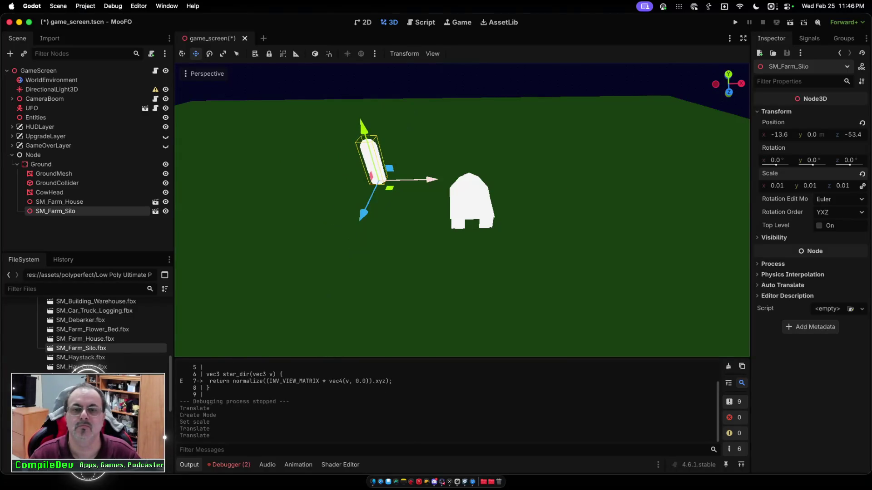
left_click_drag(422, 180, 384, 180)
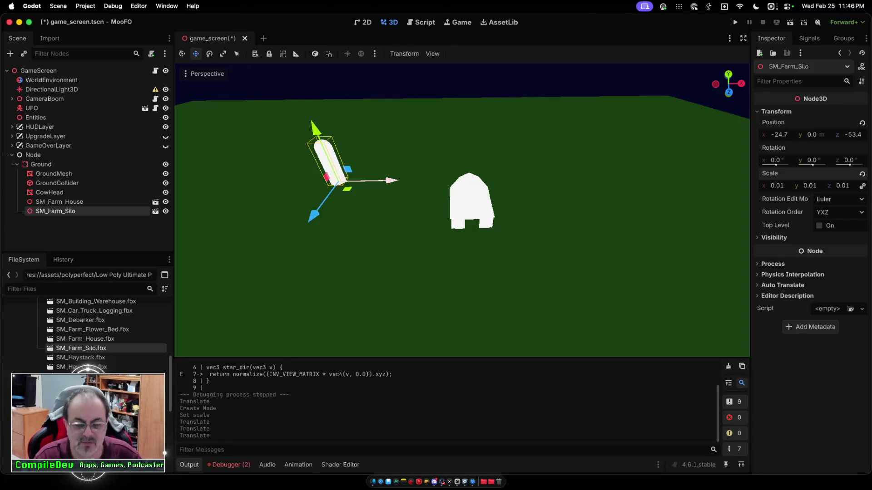
- Duplicate the silo beside the first, then drag in SM_Haystack.fbx
key("super+d")
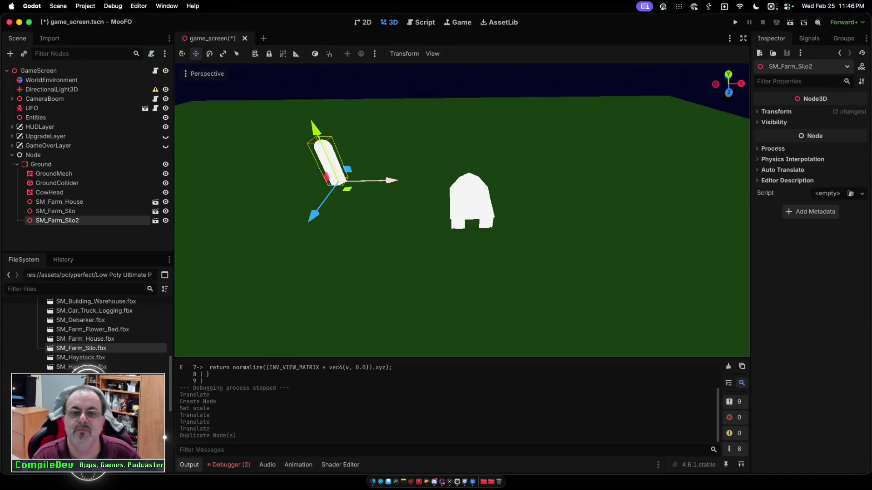
left_click_drag(389, 180, 415, 180)
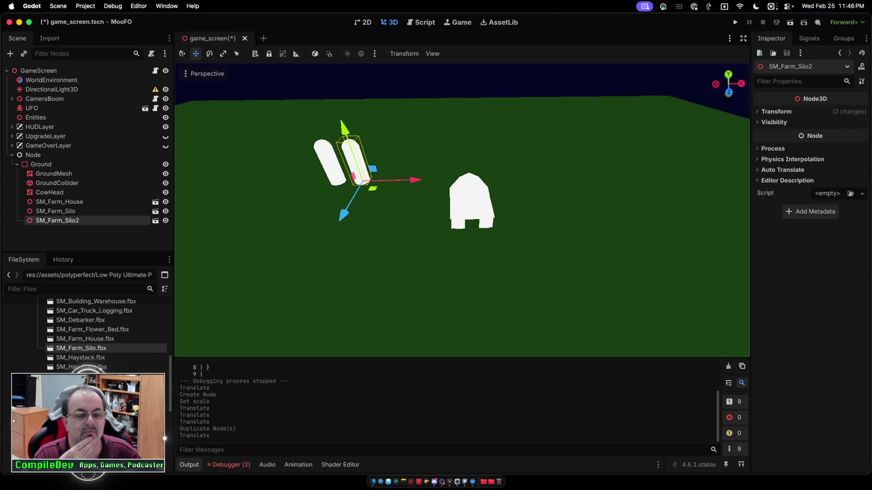
mouse_move(86, 359)
left_mouse_down()
mouse_move(150, 359)
mouse_move(300, 332)
mouse_move(361, 297)
left_mouse_up()
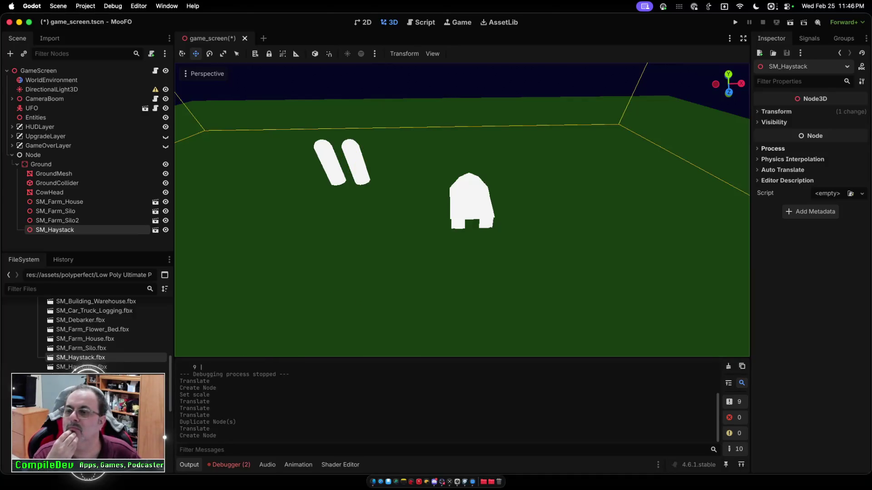
- Set the haystack's uniform Scale to 0.1
left_click(776, 111)
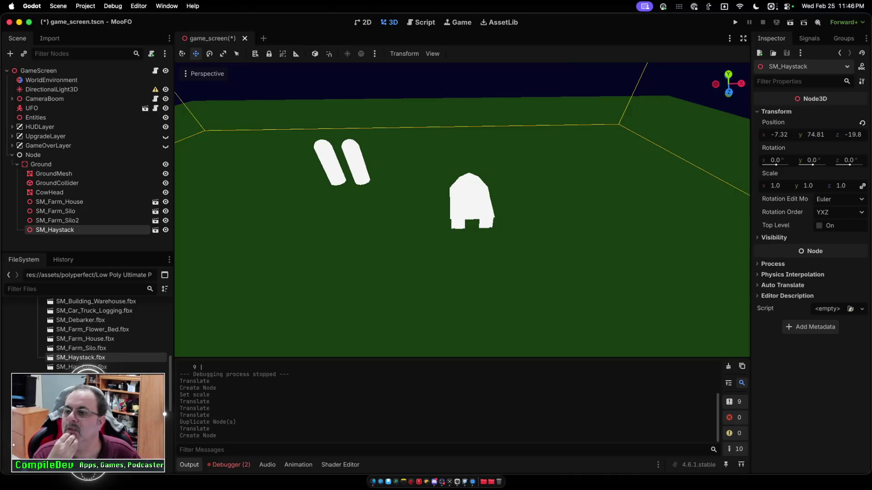
left_click(808, 186)
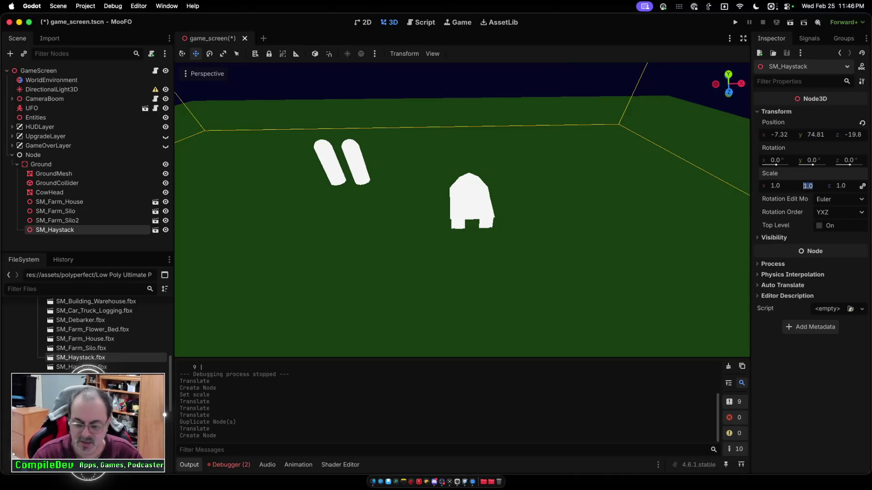
type("0.1")
key("Return")
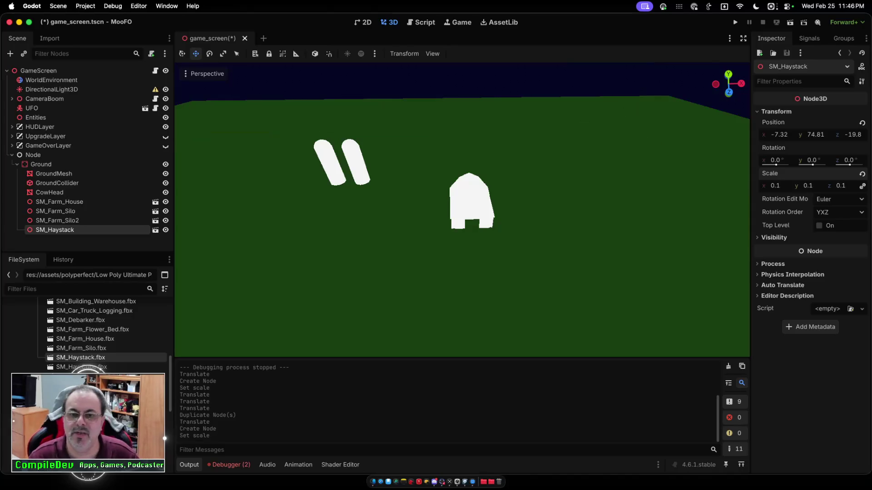
- Frame the GroundMesh, accidentally drag it back, and undo that move
scroll(461, 209, "down", 2)
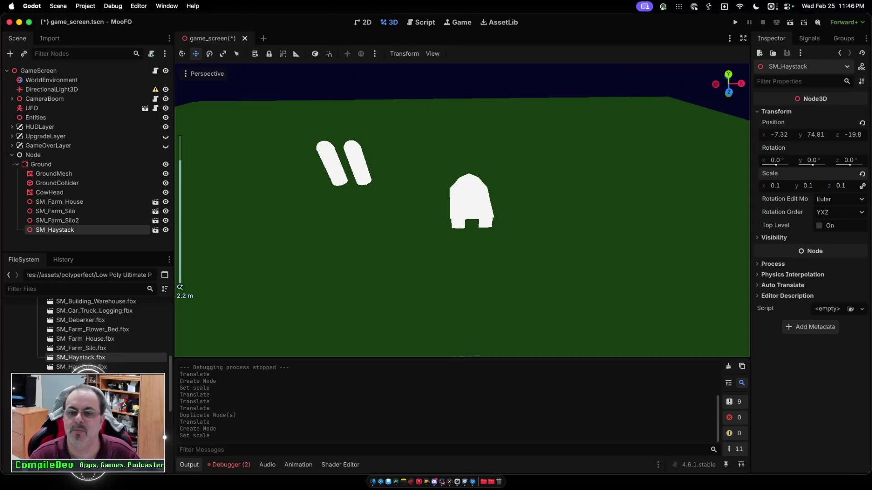
left_click(440, 249)
key("f")
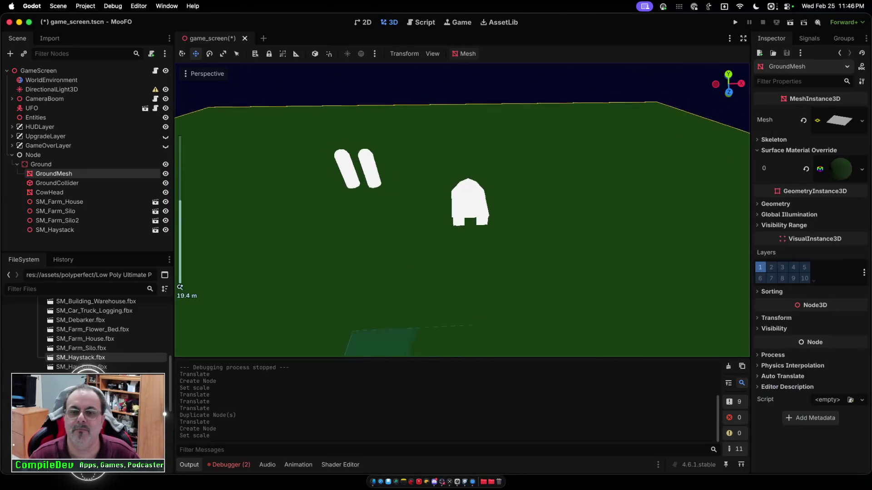
left_click_drag(445, 320, 448, 143)
key("super+z")
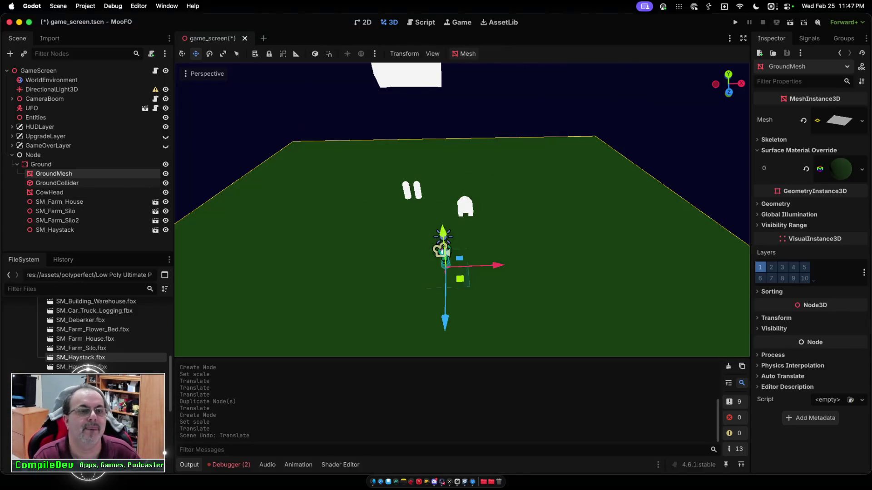
- Lower SM_Haystack from the sky onto the ground, left of the silos
left_click(55, 229)
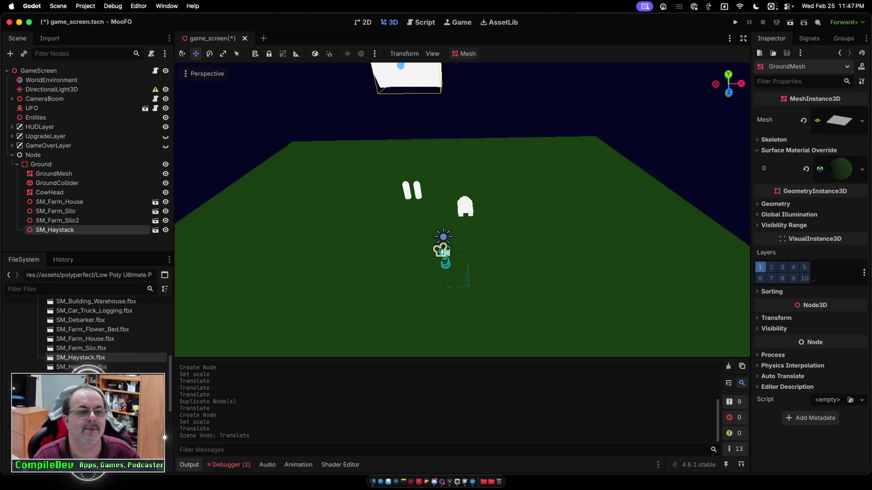
scroll(462, 210, "down", 1)
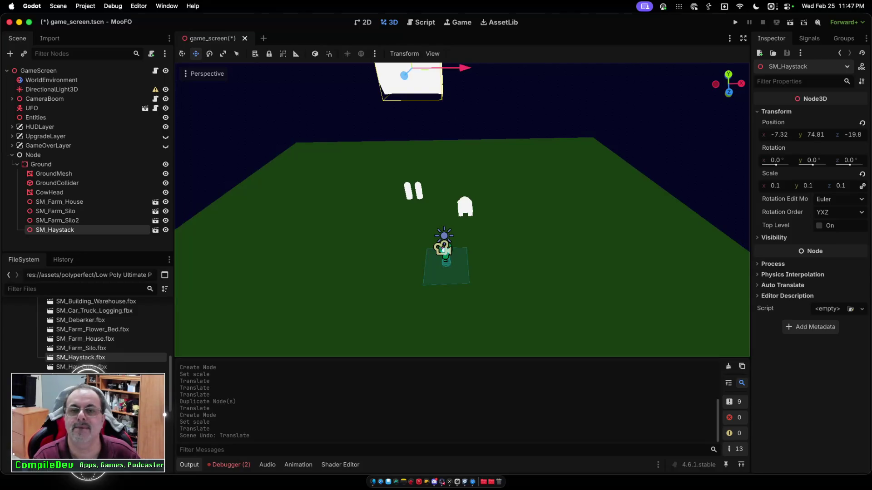
scroll(462, 210, "down", 5)
mouse_move(428, 68)
left_mouse_down()
mouse_move(440, 216)
mouse_move(437, 182)
left_mouse_up()
scroll(438, 183, "up", 5)
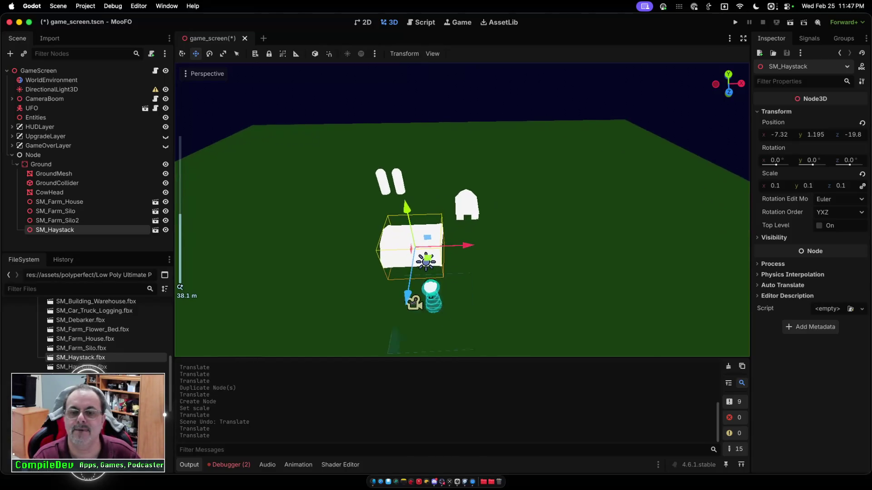
mouse_move(461, 250)
left_mouse_down()
mouse_move(292, 249)
mouse_move(309, 256)
left_mouse_up()
mouse_move(217, 221)
left_mouse_down()
mouse_move(190, 193)
mouse_move(196, 198)
left_mouse_up()
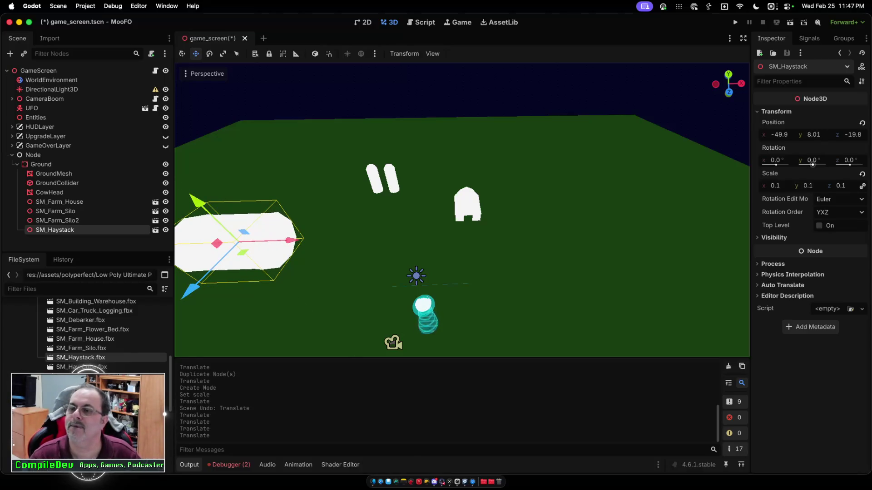
- Set the haystack's scale to 0.01 and nudge it right toward the silos
left_click(808, 185)
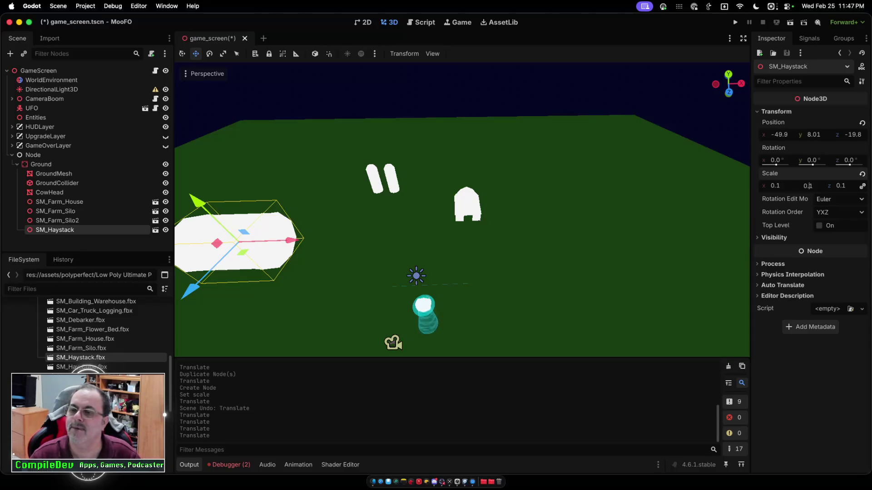
type("0.05")
key("Return")
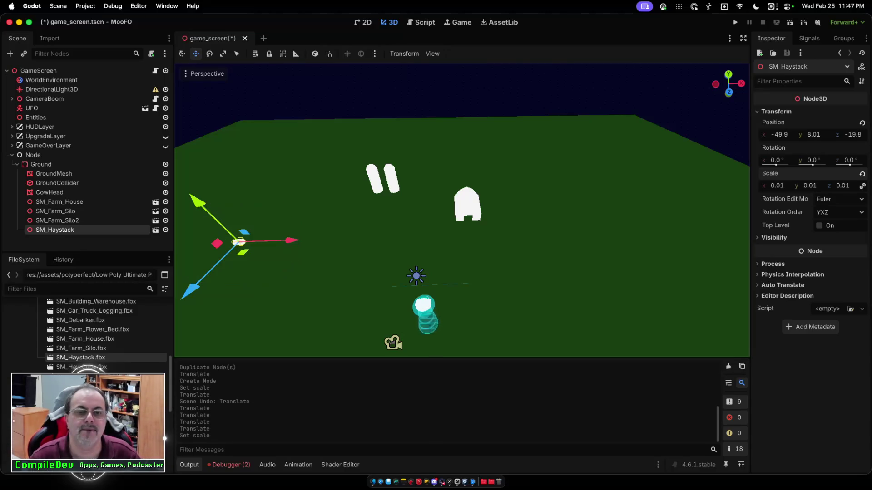
mouse_move(268, 241)
left_mouse_down()
mouse_move(341, 239)
mouse_move(291, 239)
left_mouse_up()
scroll(462, 211, "down", 1)
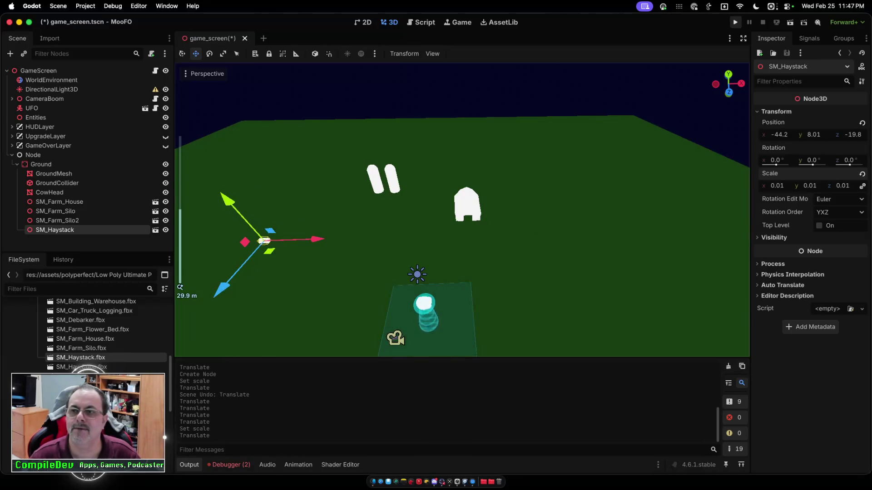
- Save and run MooFO, start from the main menu, and fly the UFO left and right
left_click(735, 22)
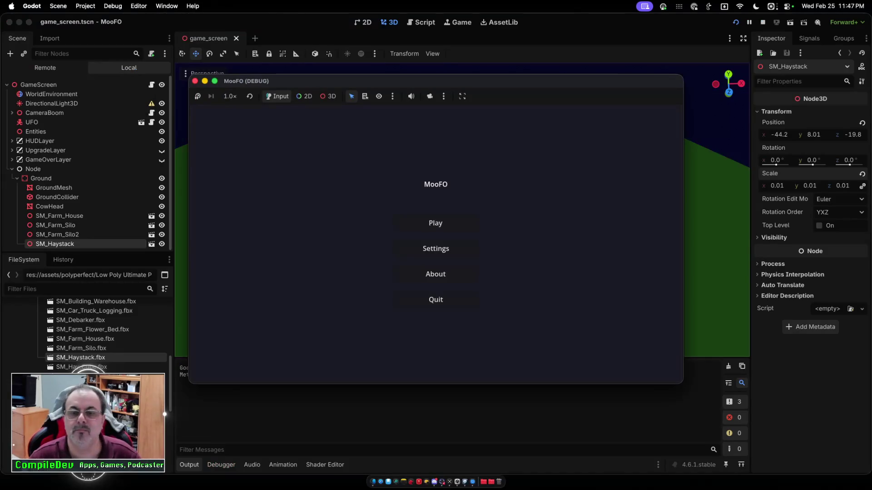
left_click(435, 223)
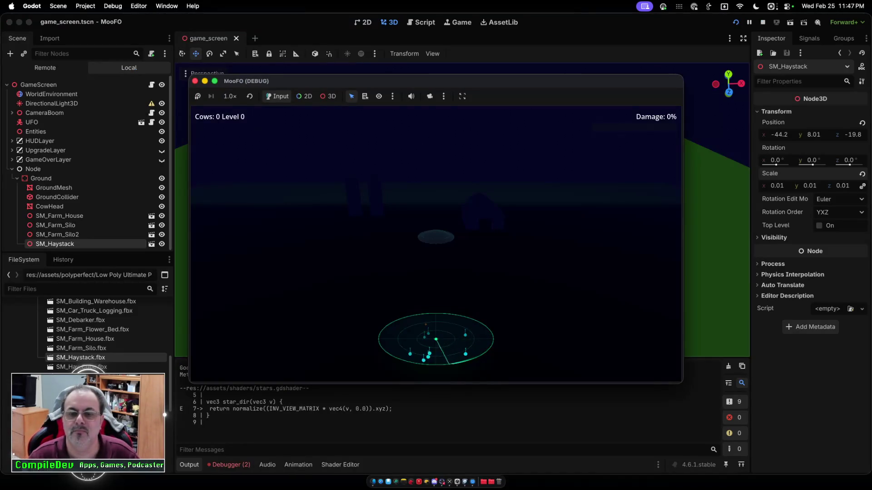
key("a")
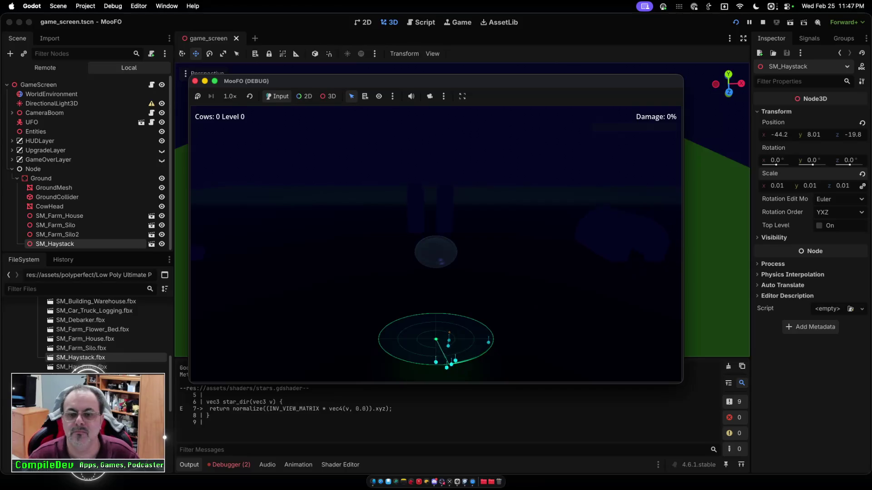
key("a")
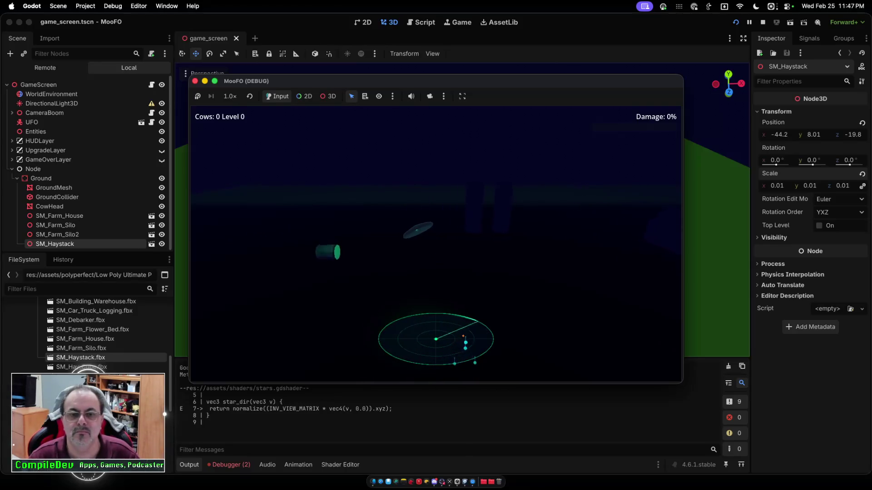
key("d")
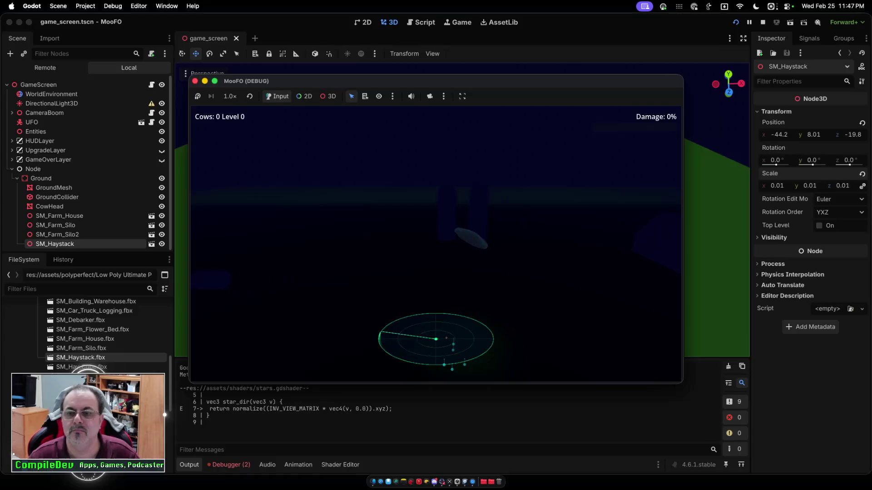
- Fire the UFO's beam over the barn, then stop the game
key("space")
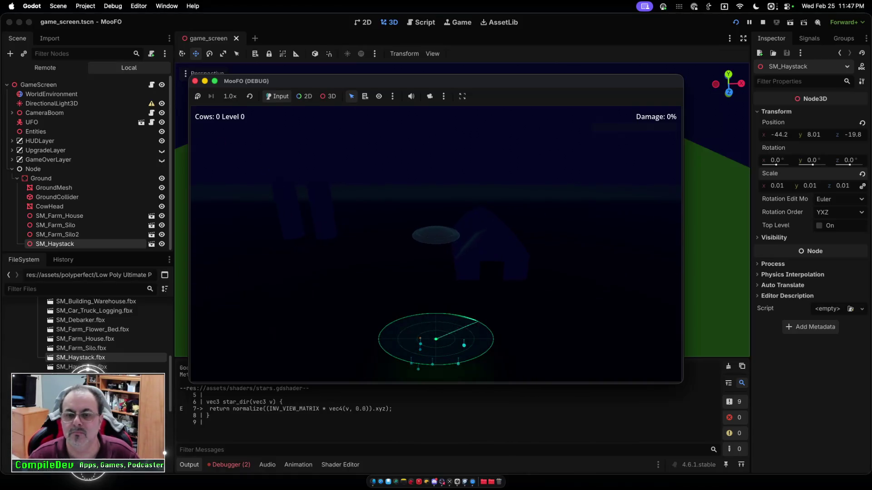
key("space")
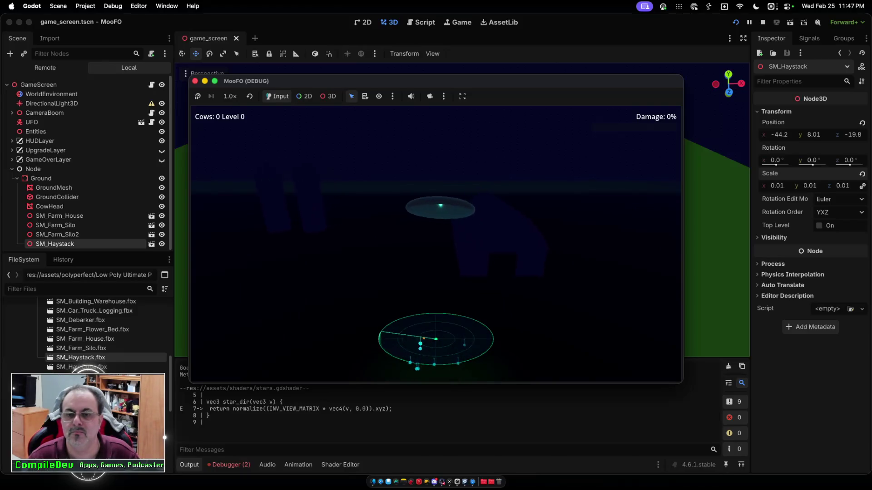
key("space")
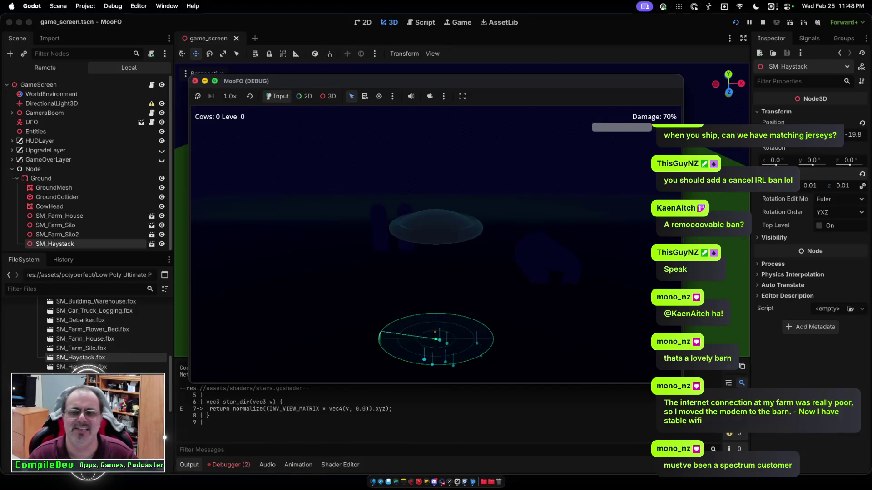
key("super+q")
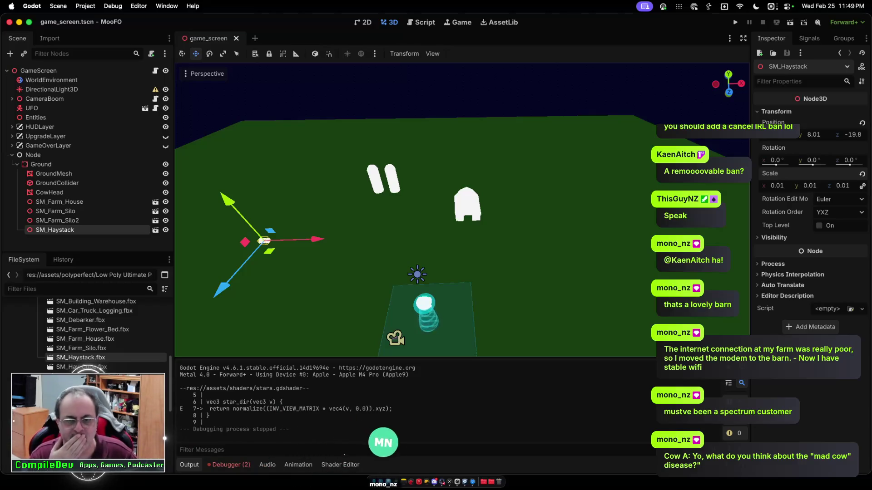
- Slide SM_Haystack along the red X arrow to -36.1, 8.01, -19.8
left_click_drag(317, 239, 349, 238)
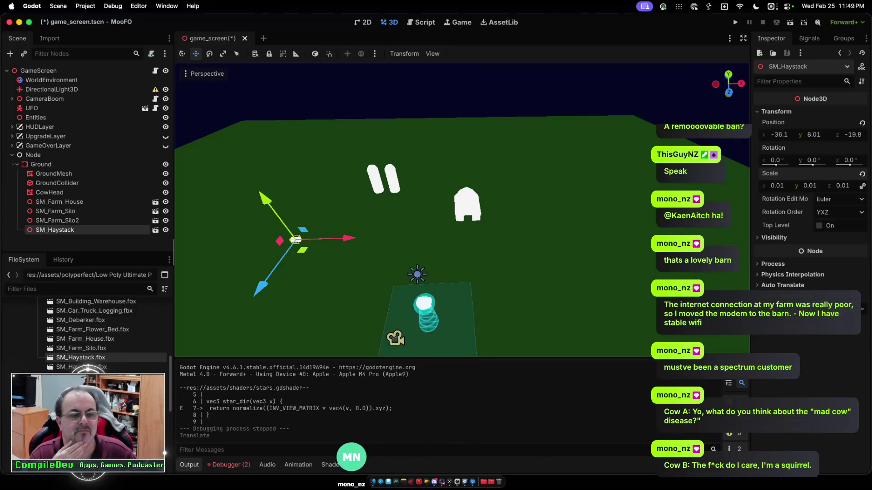
scroll(102, 334, "up", 3)
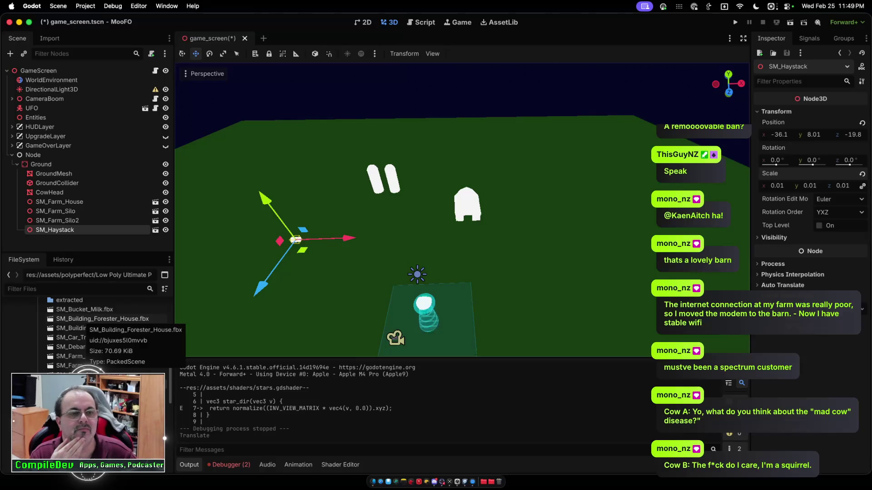
- Add SM_Building_Forester_House.fbx under Ground and raise it along Y
mouse_move(86, 319)
left_mouse_down()
mouse_move(40, 205)
mouse_move(41, 166)
left_mouse_up()
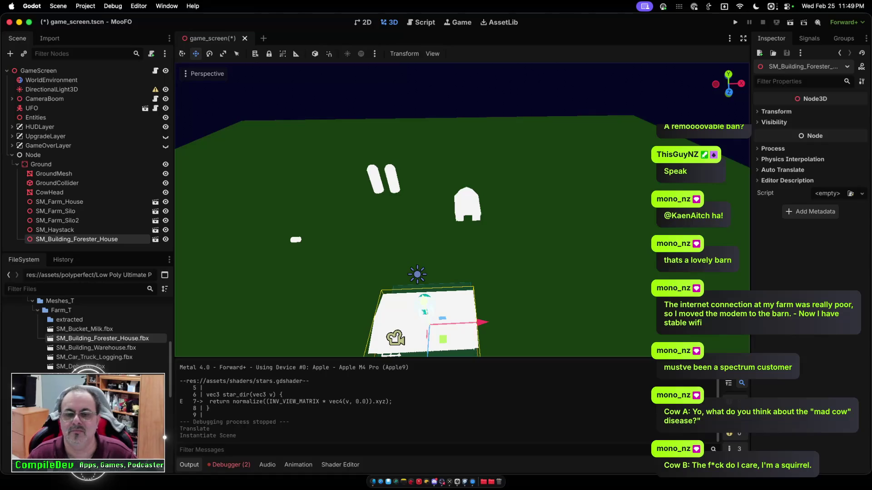
mouse_move(427, 324)
left_mouse_down()
mouse_move(408, 251)
mouse_move(429, 329)
left_mouse_up()
scroll(429, 329, "down", 5)
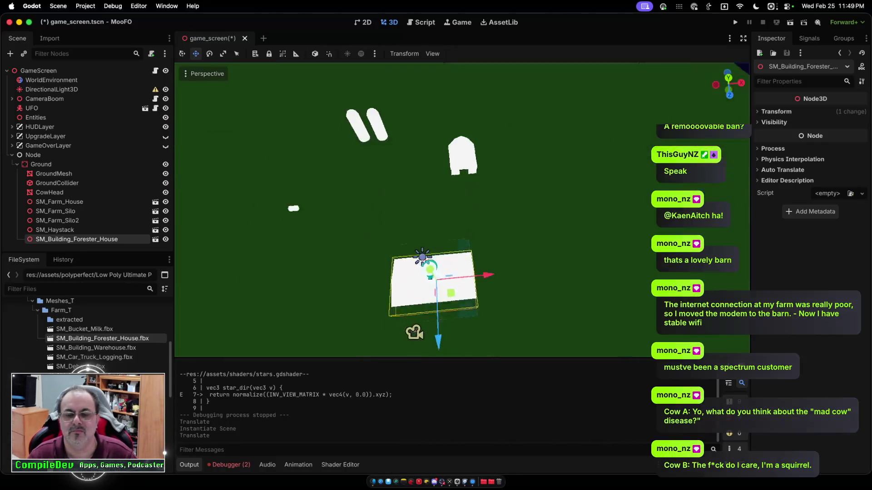
- Select the Forester House instance in the viewport after checking the haystack and Ground nodes
left_click(54, 230)
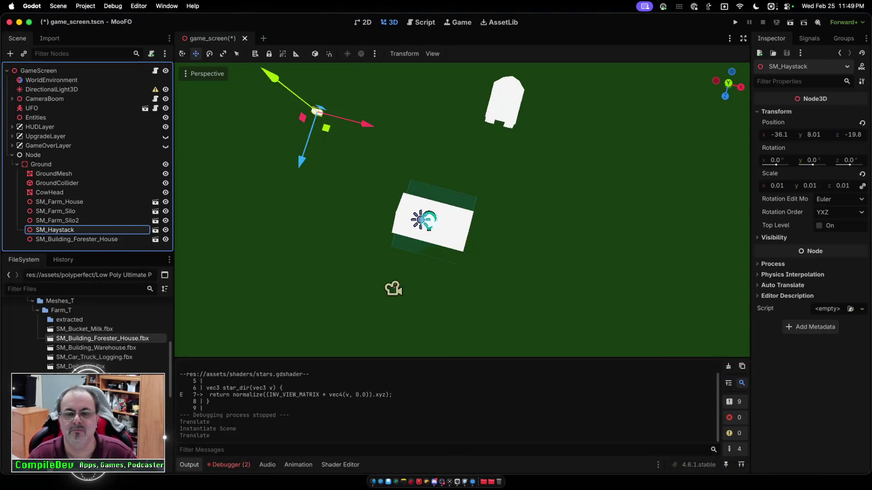
scroll(461, 210, "up", 4)
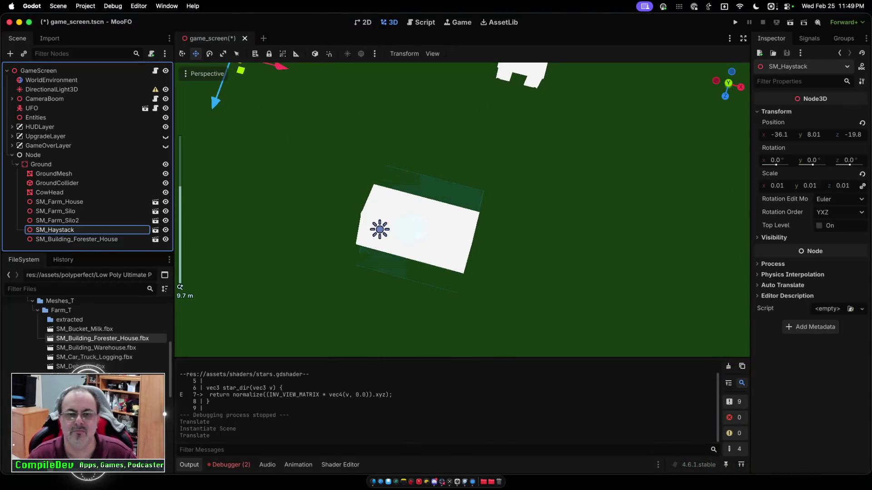
scroll(459, 337, "up", 5)
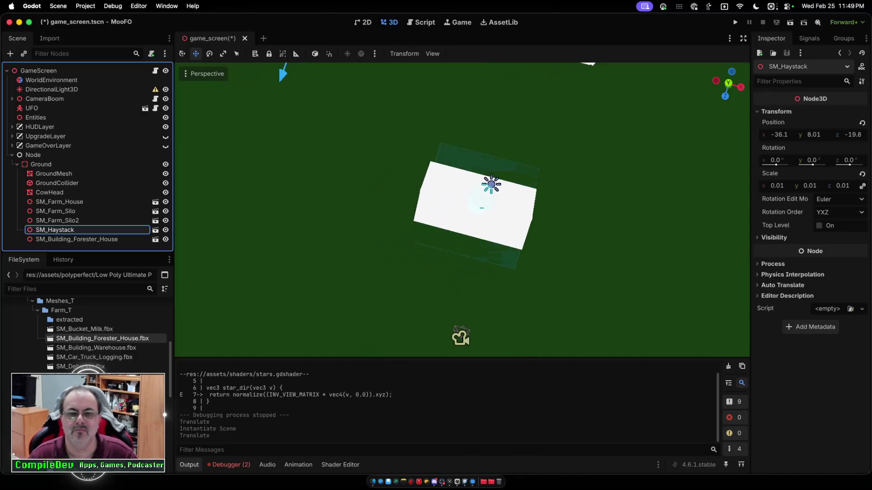
scroll(462, 210, "down", 5)
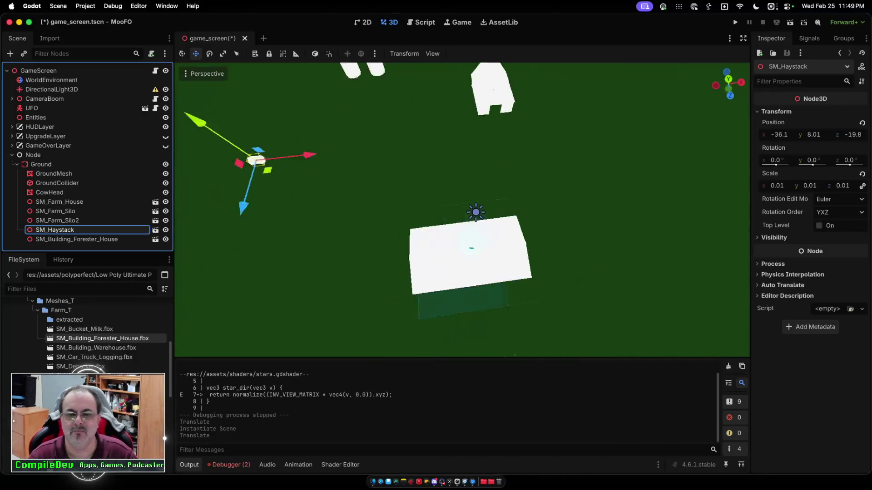
scroll(461, 211, "up", 5)
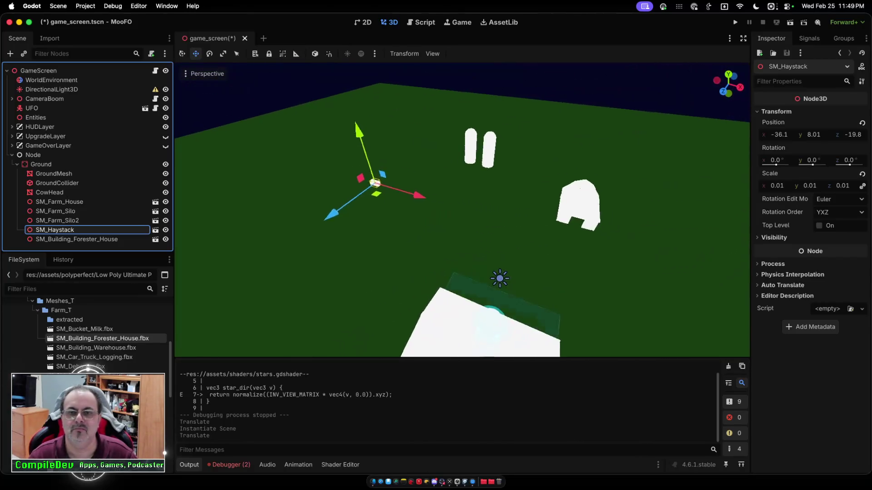
left_click(41, 164)
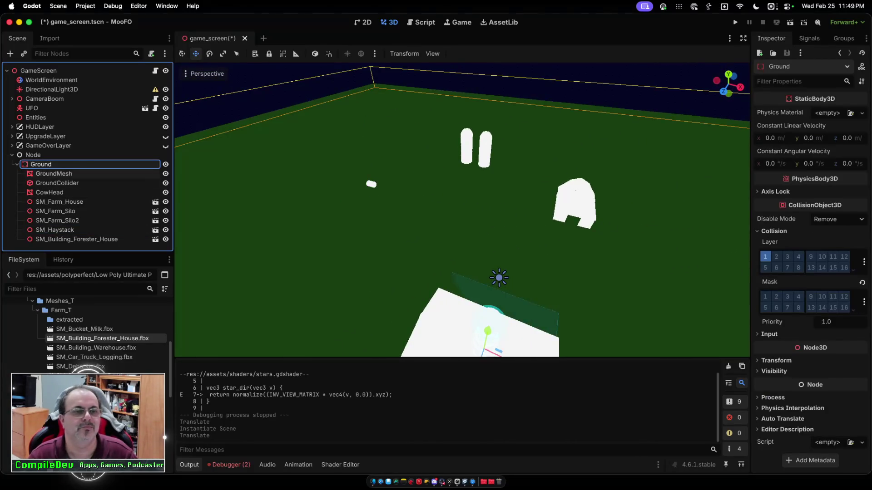
left_click(454, 326)
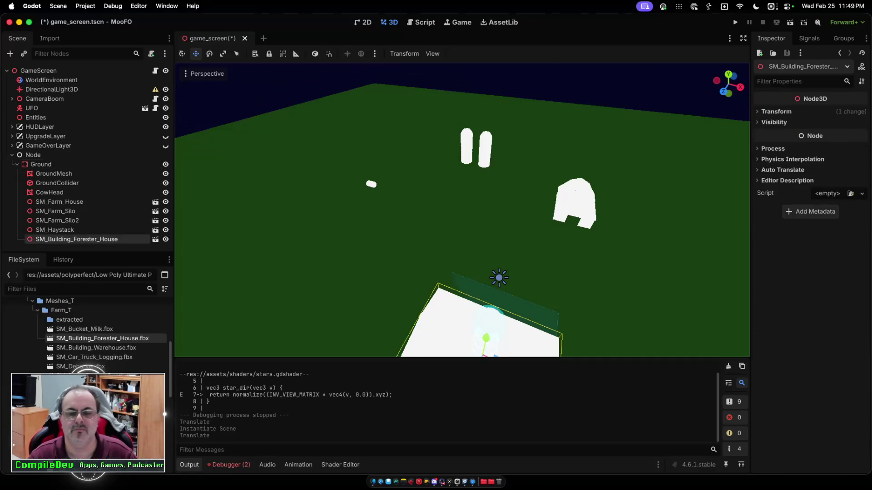
scroll(461, 211, "right", 5)
scroll(601, 352, "down", 5)
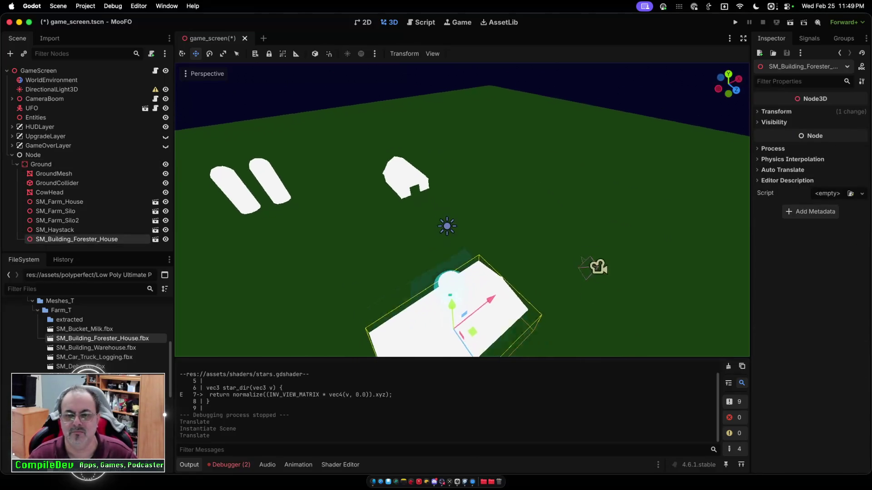
scroll(462, 210, "down", 5)
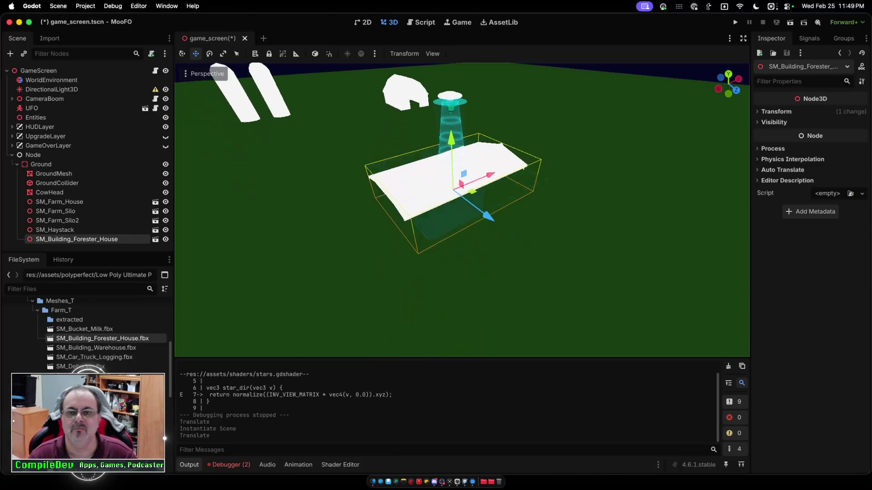
scroll(462, 210, "up", 5)
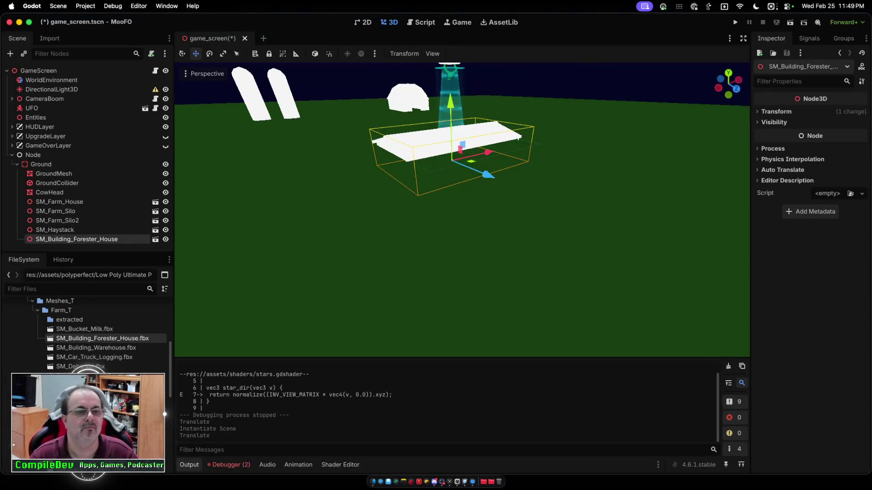
- Delete the Forester House and drop a farm house model into the scene
key("Delete")
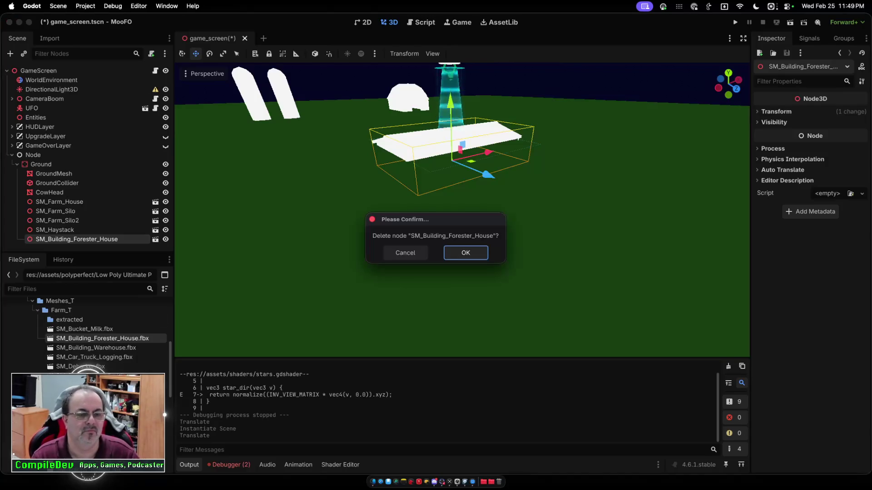
key("Return")
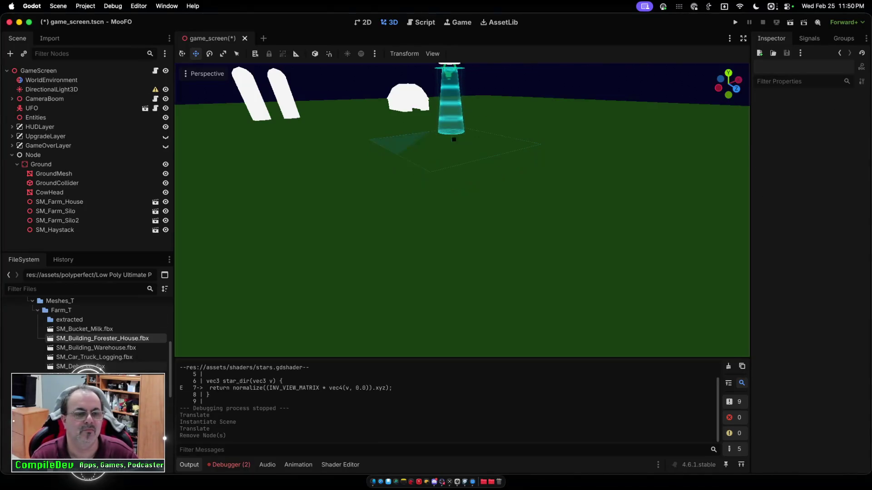
mouse_move(102, 338)
left_mouse_down()
mouse_move(182, 295)
mouse_move(426, 196)
left_mouse_up()
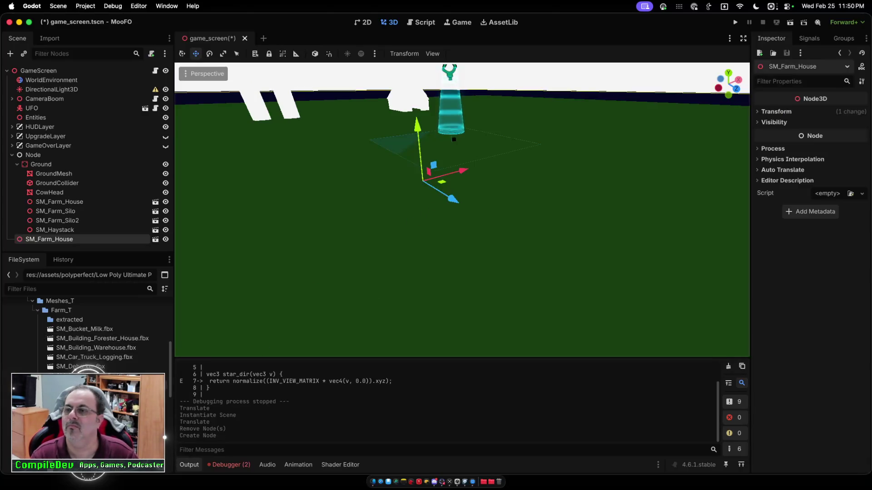
left_click(776, 111)
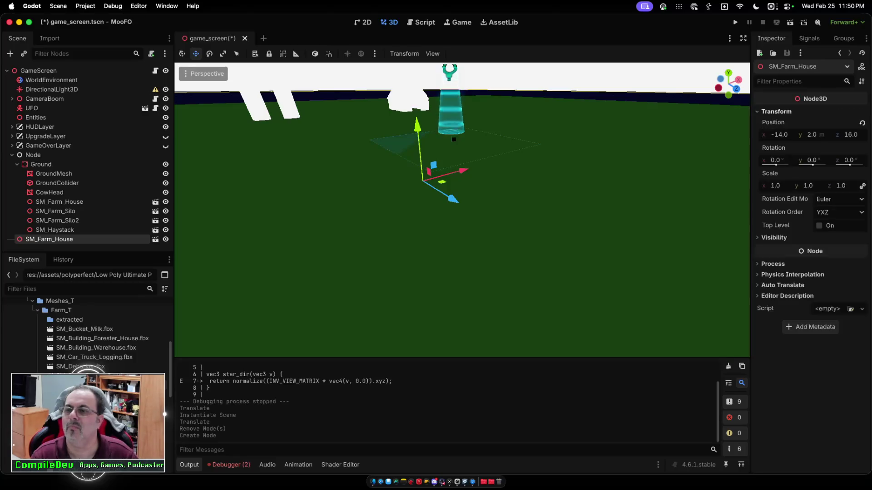
- Scale the new farm house to 0.01, then delete the duplicate farm house
left_click(808, 185)
type("0.01")
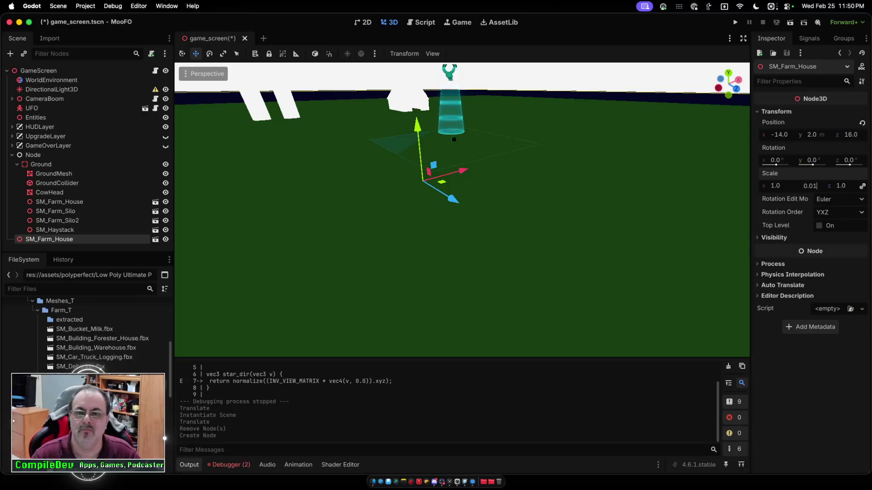
key("Return")
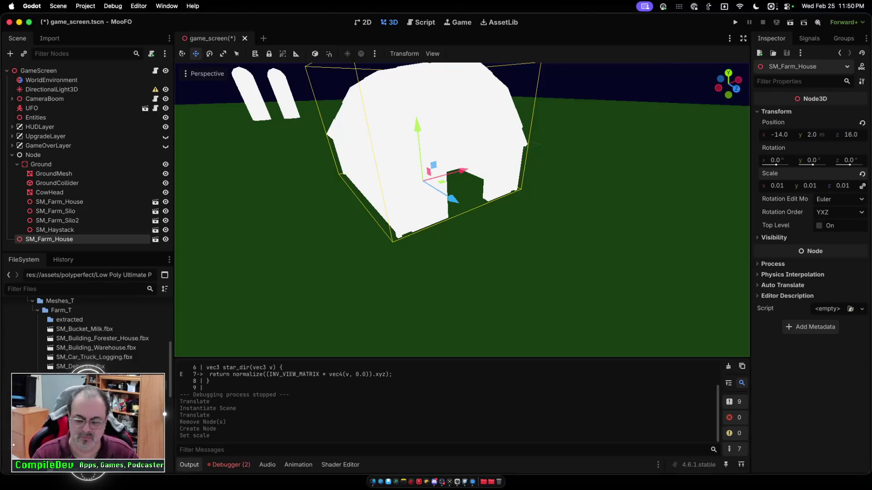
key("Delete")
key("Return")
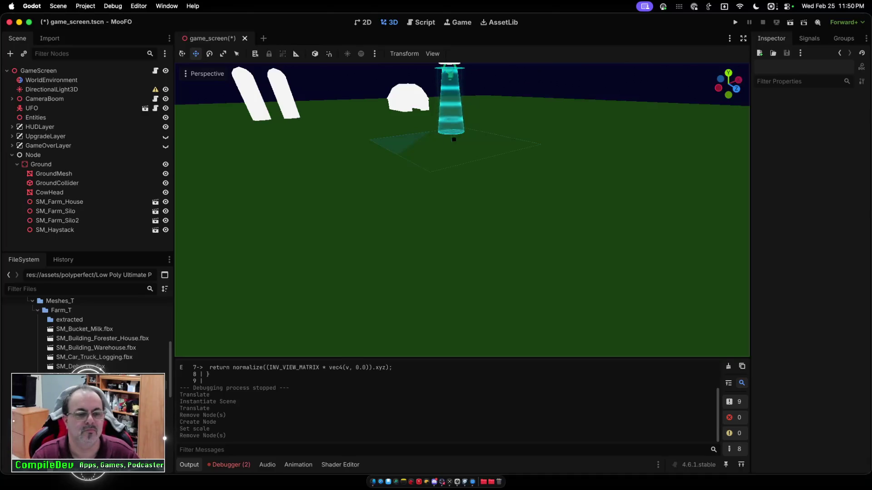
- Drop SM_Scarecrow onto the ground and set its scale to 0.01
mouse_move(80, 338)
left_mouse_down()
mouse_move(177, 272)
mouse_move(370, 179)
mouse_move(395, 179)
mouse_move(375, 195)
left_mouse_up()
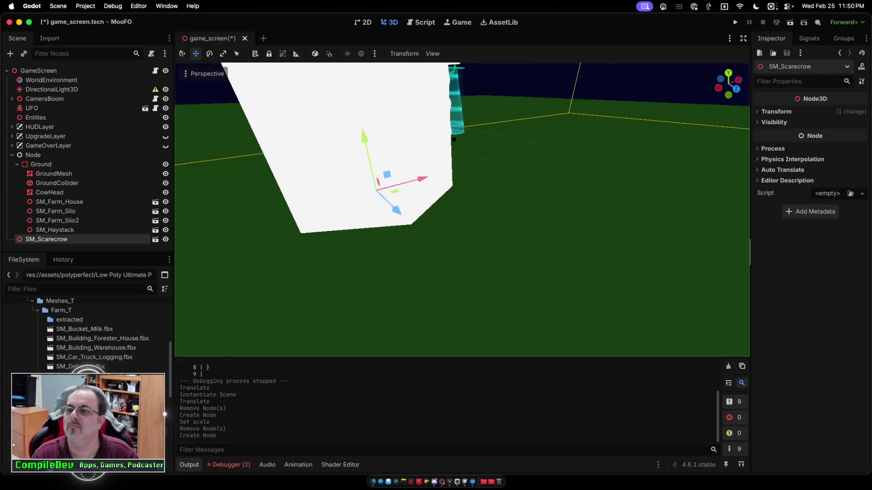
left_click(776, 111)
left_click(807, 186)
type("0.01")
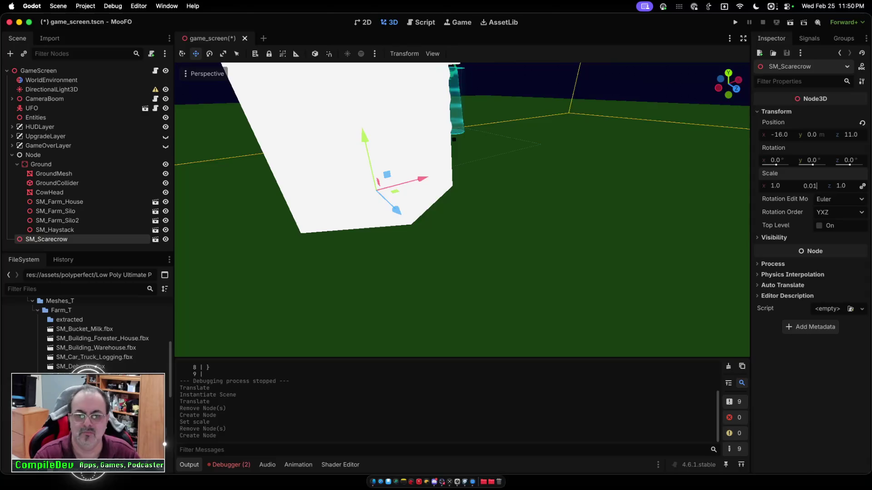
key("Return")
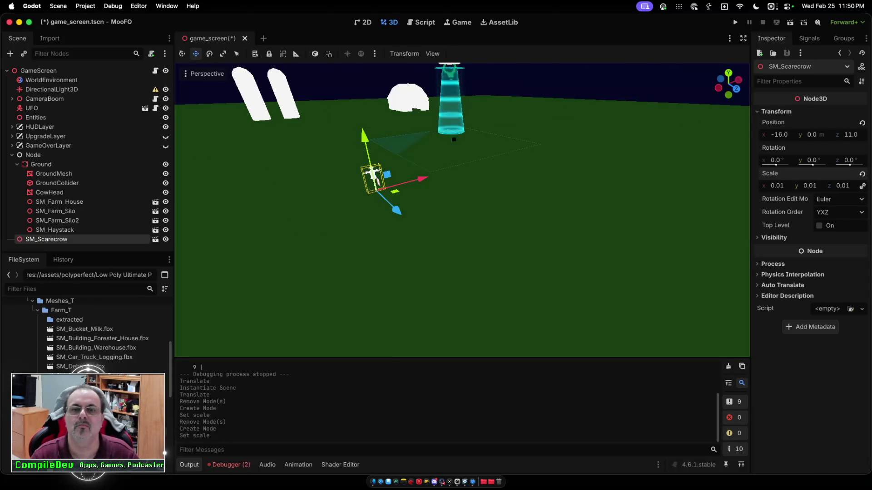
- Slide the scarecrow to x 14.28, then save and launch the game
mouse_move(420, 179)
left_mouse_down()
mouse_move(522, 150)
mouse_move(606, 145)
left_mouse_up()
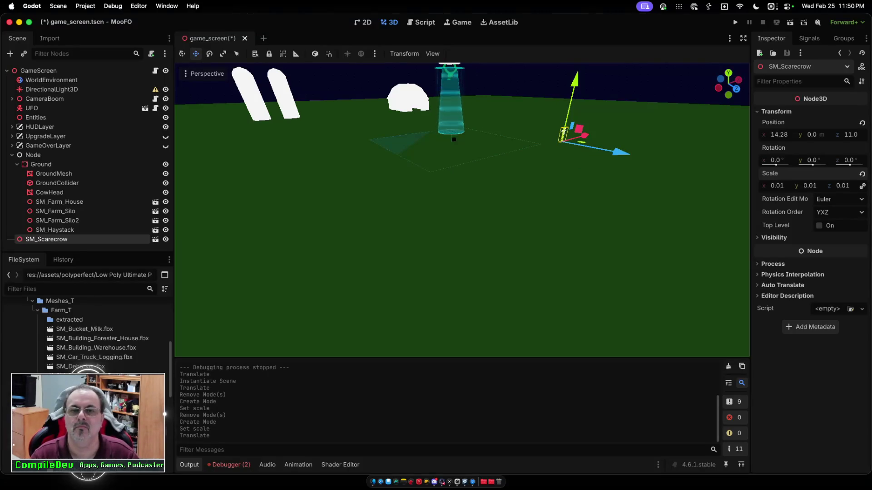
scroll(461, 209, "left", 5)
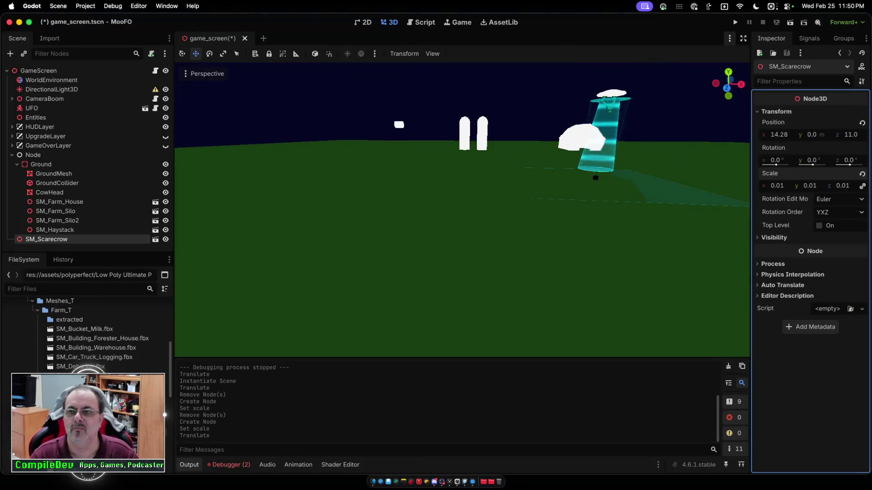
key("super+b")
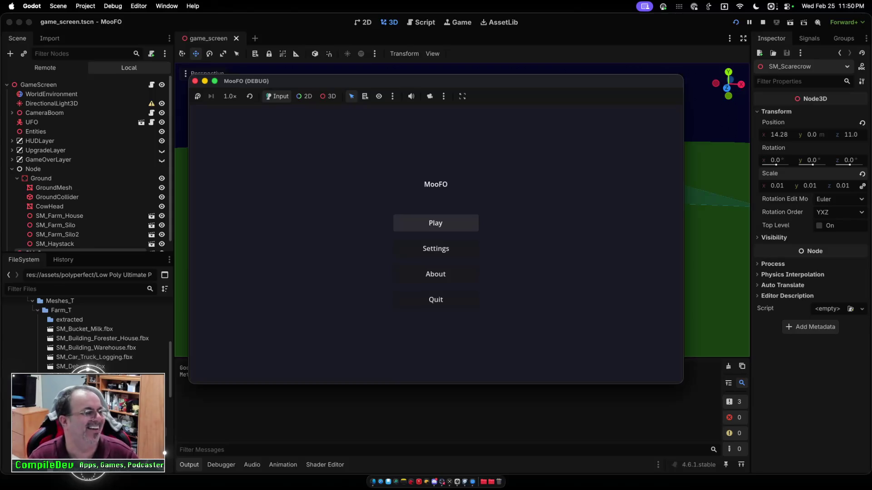
- Start a new game and fly the UFO around the farm, firing the tractor beam
left_click(435, 223)
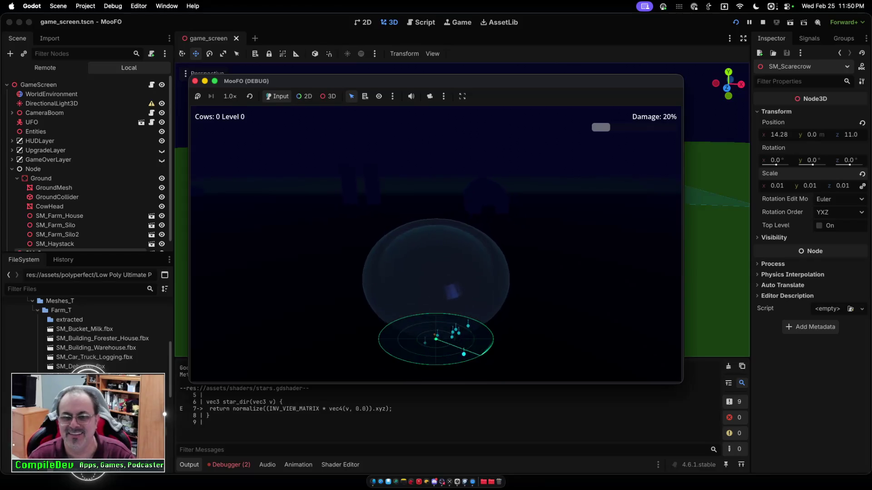
key("d")
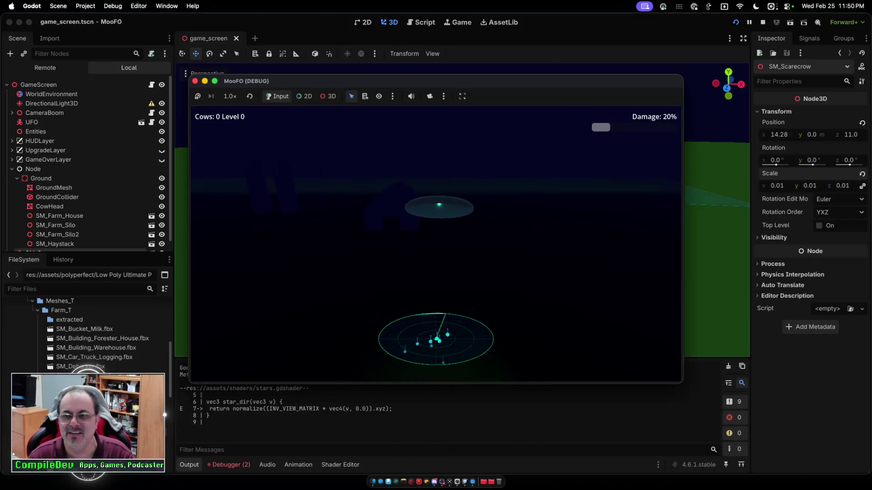
key("space")
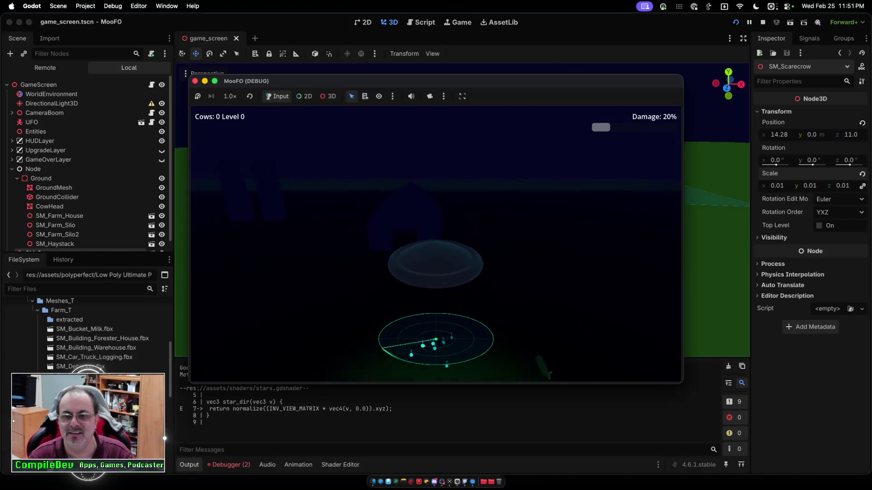
key("w")
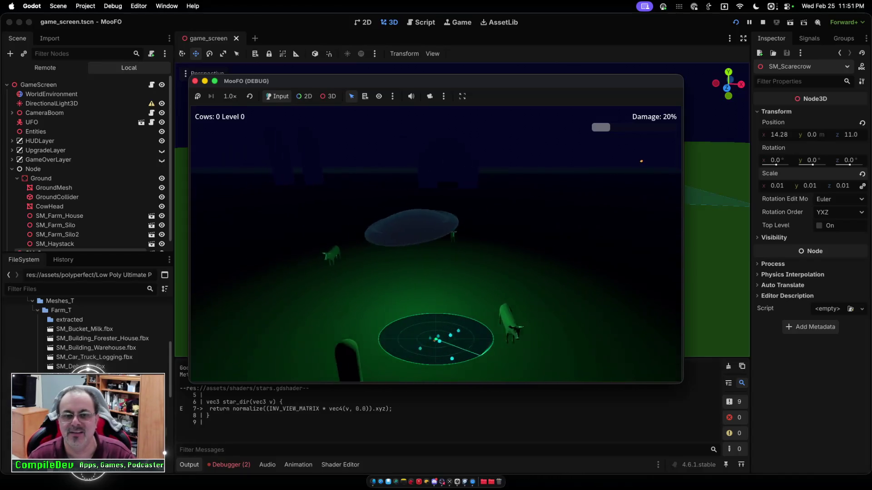
key("space")
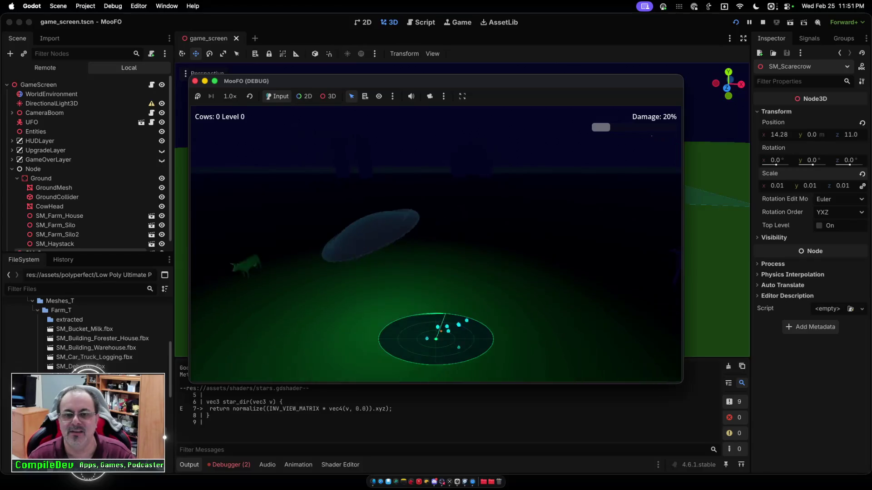
key("space")
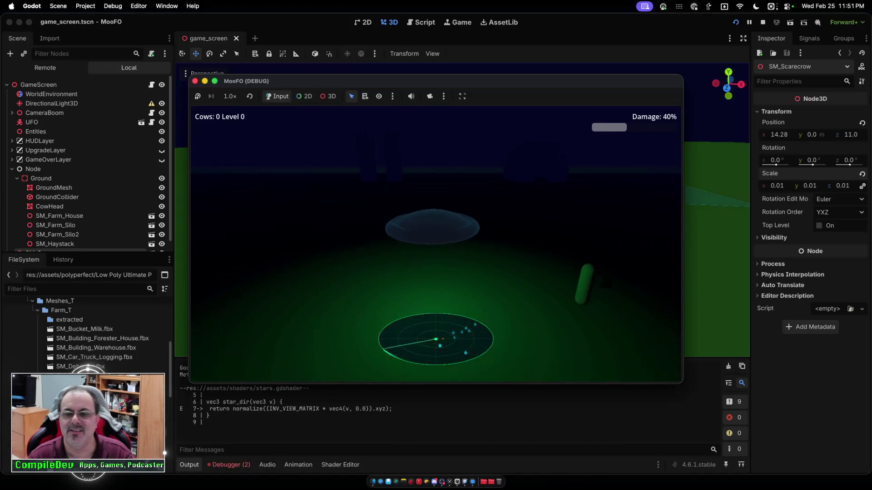
key("d")
key("space")
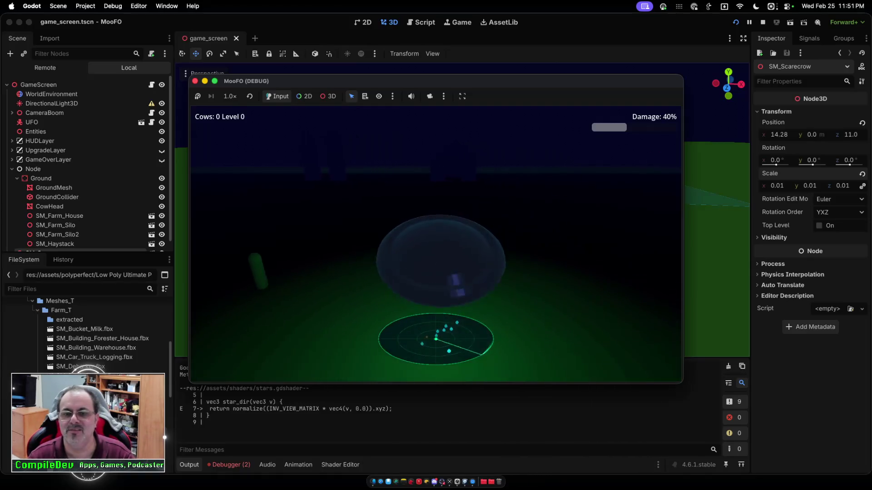
key("a")
- Beam the scarecrow up and drop it, fly past the barn, then stop the game
key("d")
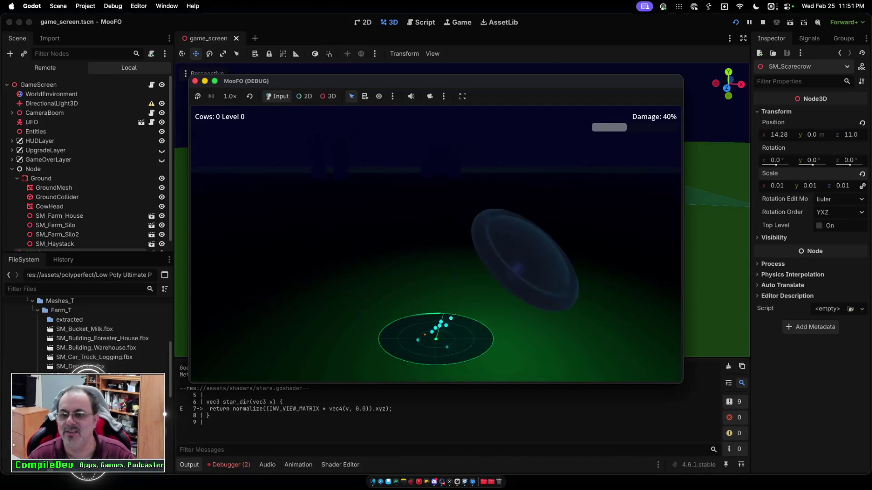
key("space")
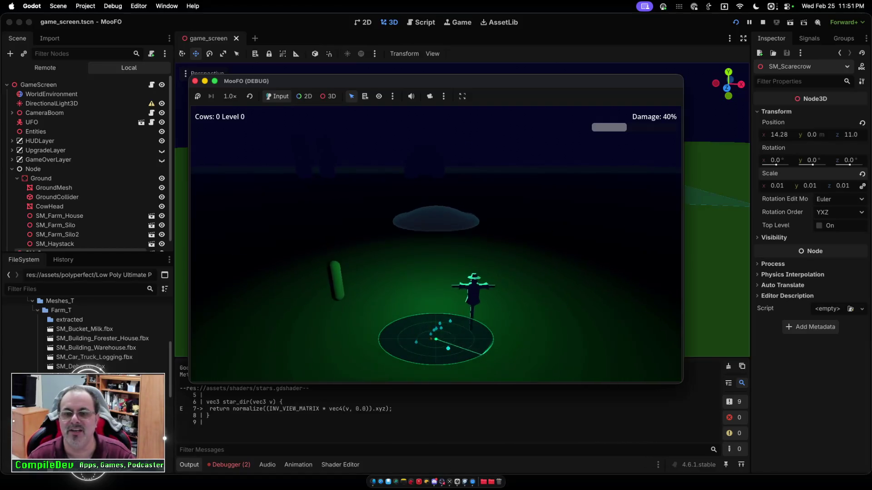
key("d")
key("a")
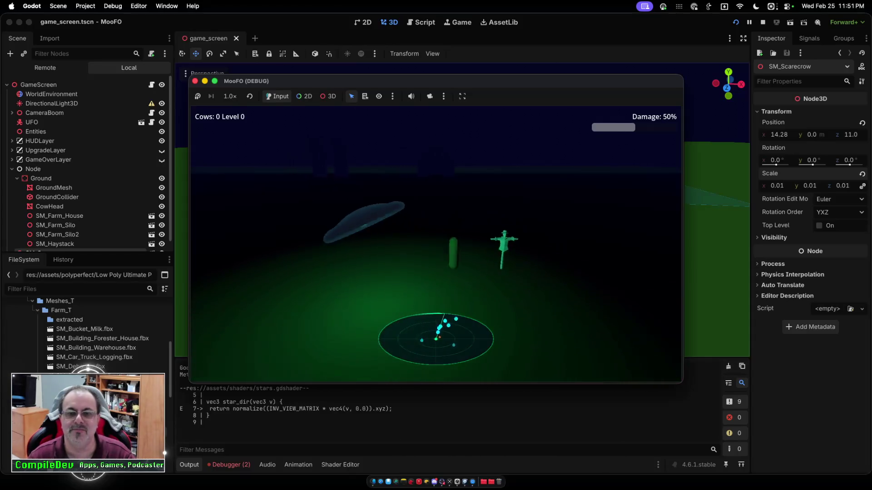
key("w")
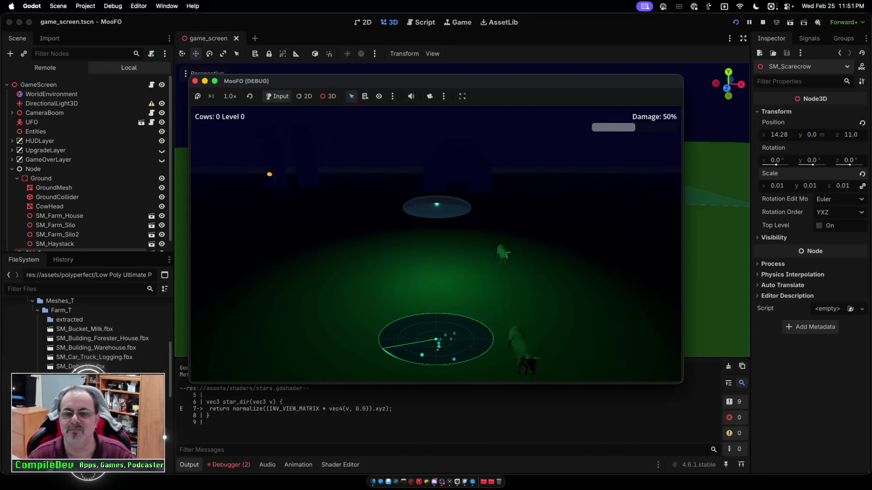
key("a")
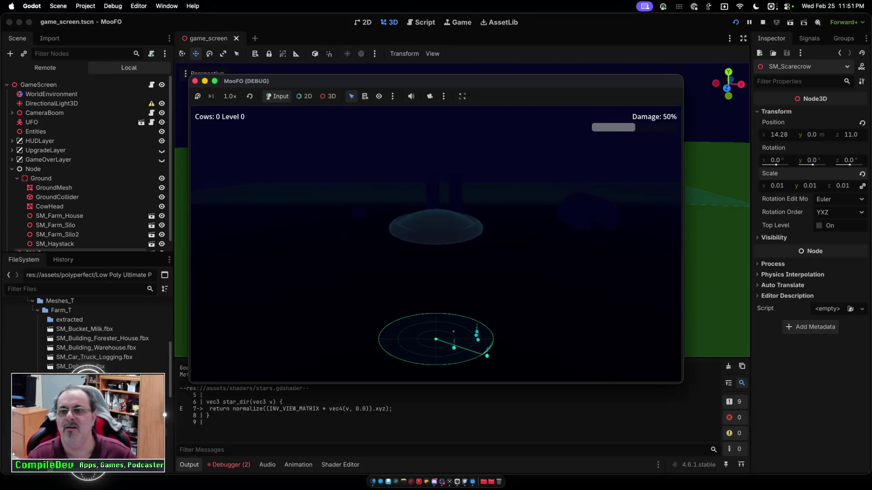
key("super+period")
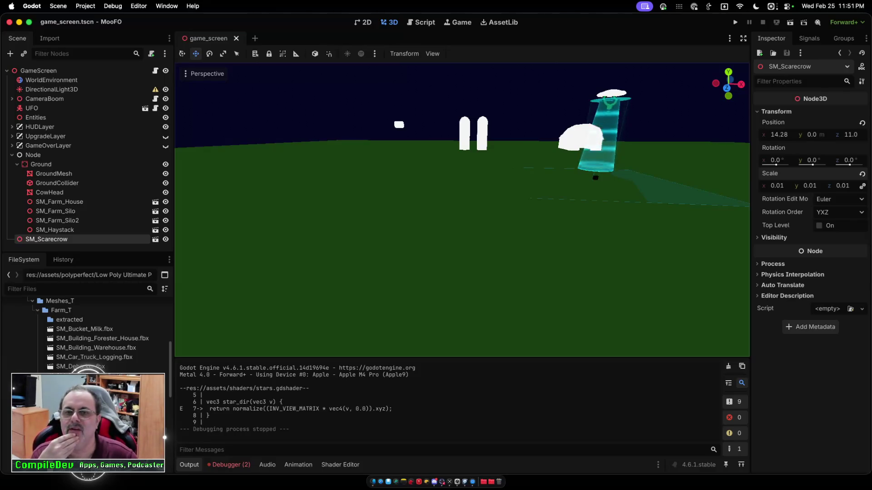
- Inspect SM_Farm_Silo2, then GroundMesh with its plane mesh and surface material override
scroll(462, 209, "down", 5)
scroll(463, 209, "down", 5)
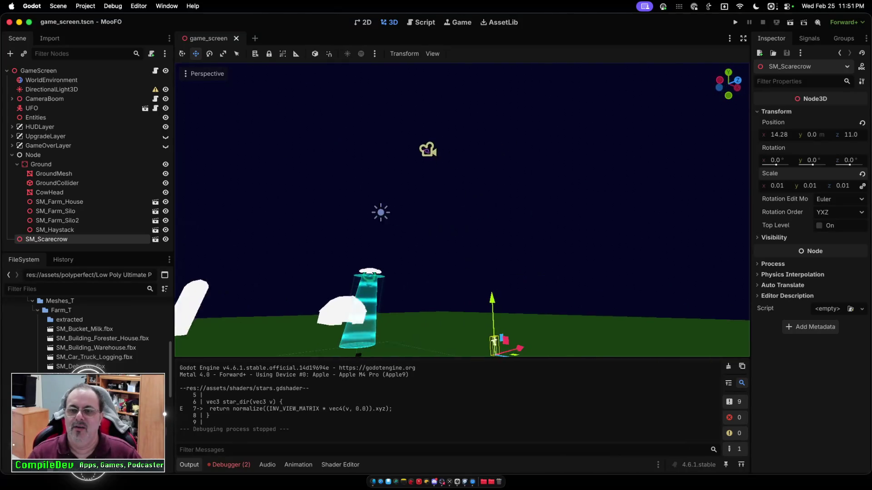
left_click(57, 220)
scroll(462, 210, "down", 3)
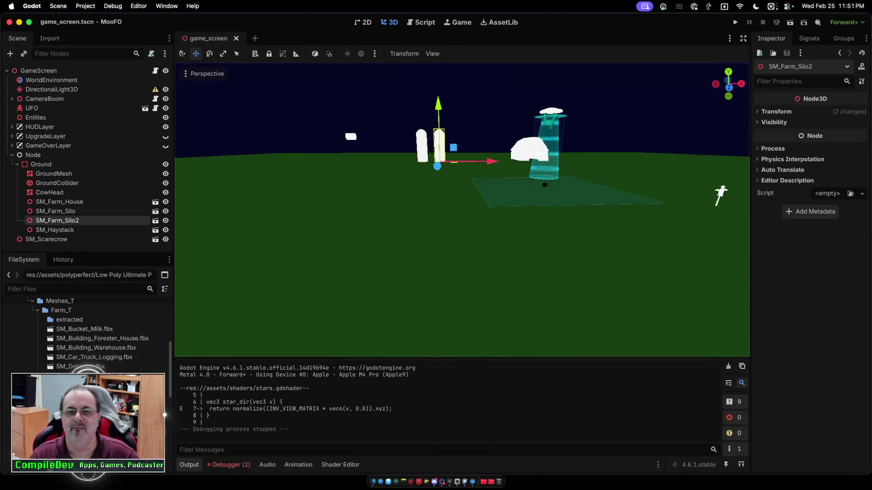
left_click(53, 174)
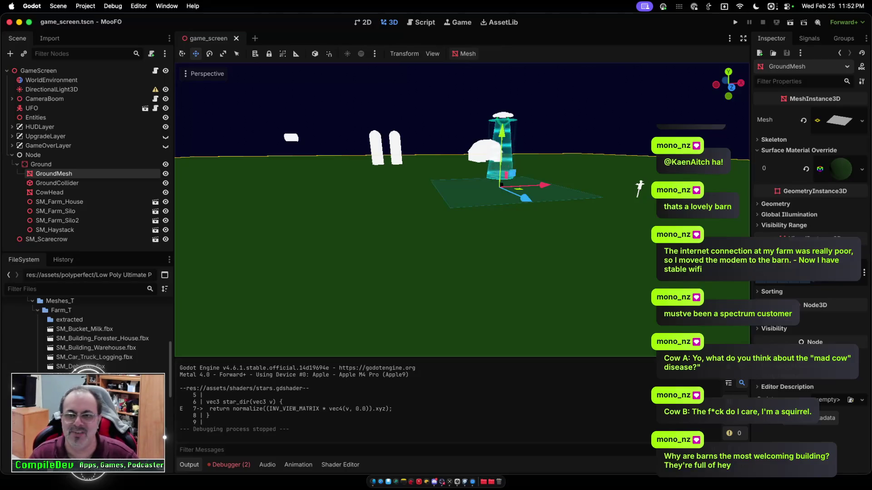
- Orbit the 3D view down to a low horizon over the farm
mouse_move(462, 204)
left_mouse_down()
mouse_move(463, 268)
mouse_move(462, 199)
mouse_move(472, 196)
left_mouse_up()
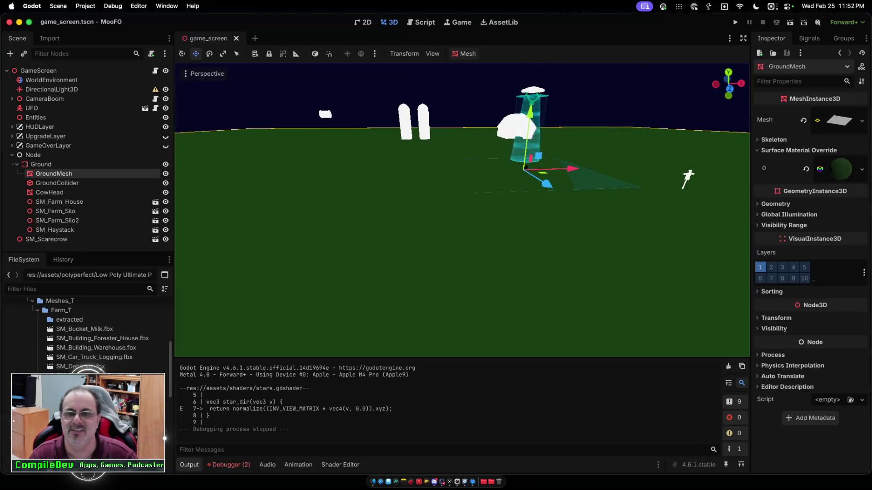